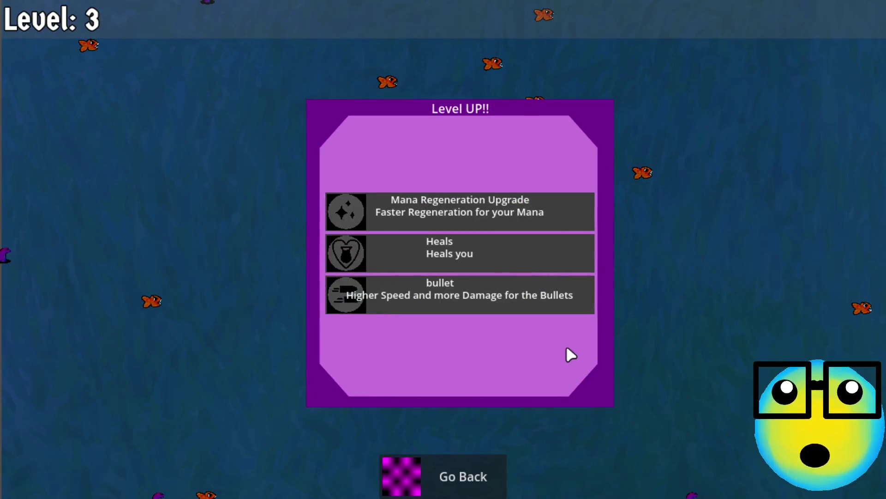
Step: Take the bullet speed and damage upgrade, then dodge the fish swarm toward level 4
left_click(503, 298)
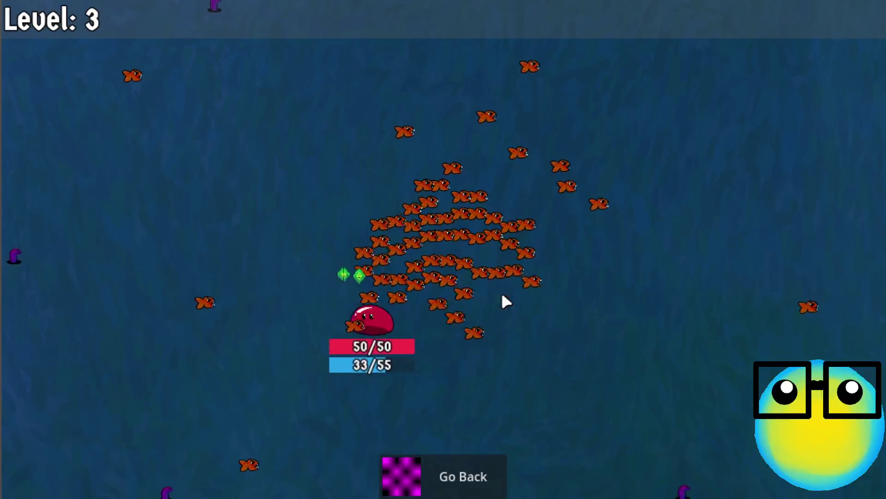
key("s")
key("d")
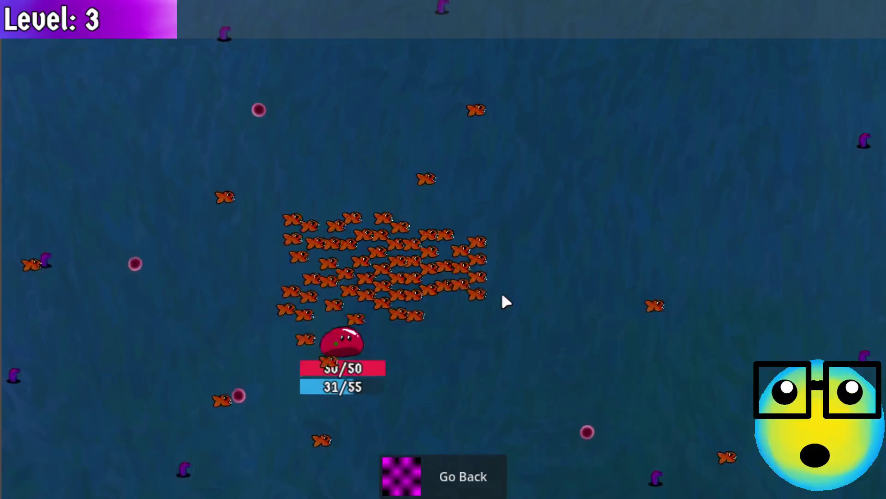
key("w")
key("a")
key("w")
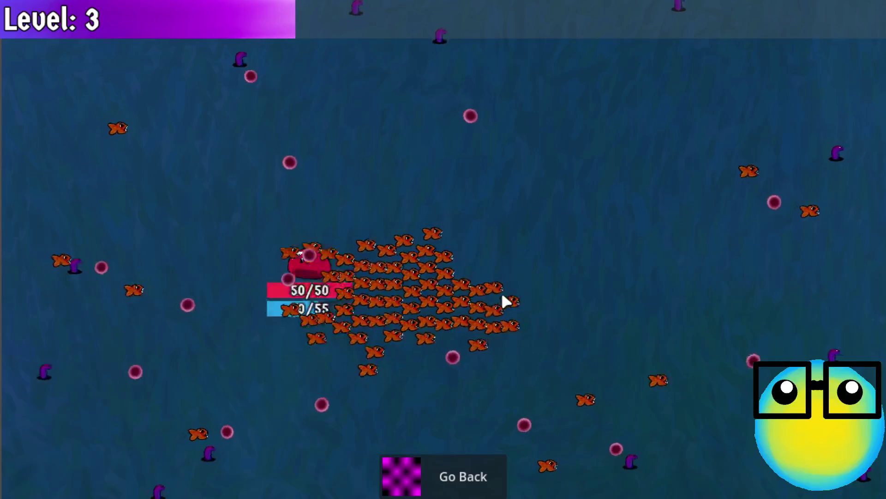
key("d")
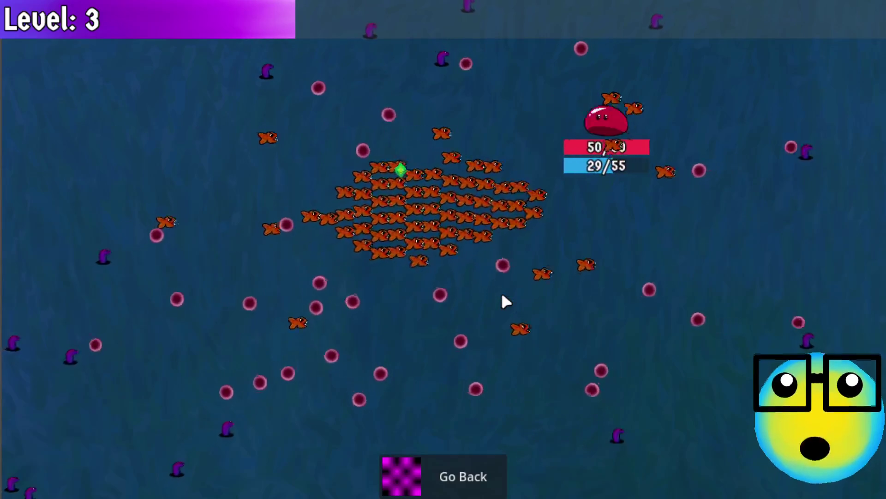
key("d")
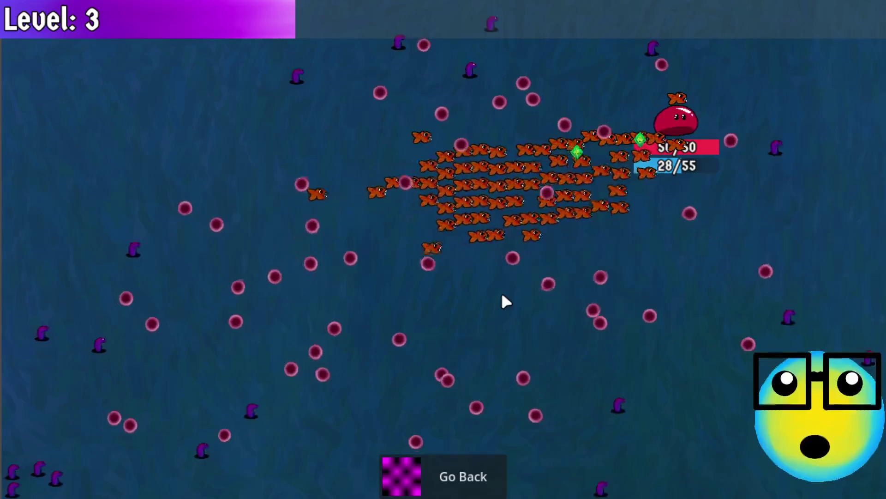
key("s")
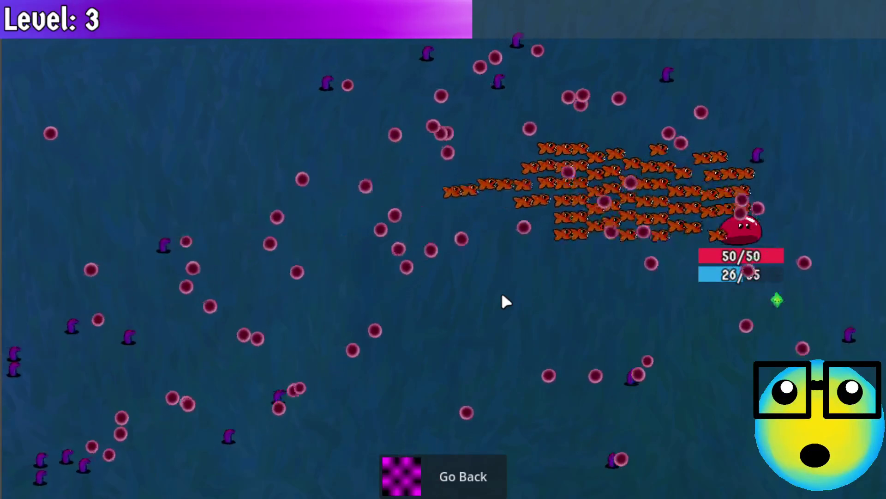
key("a")
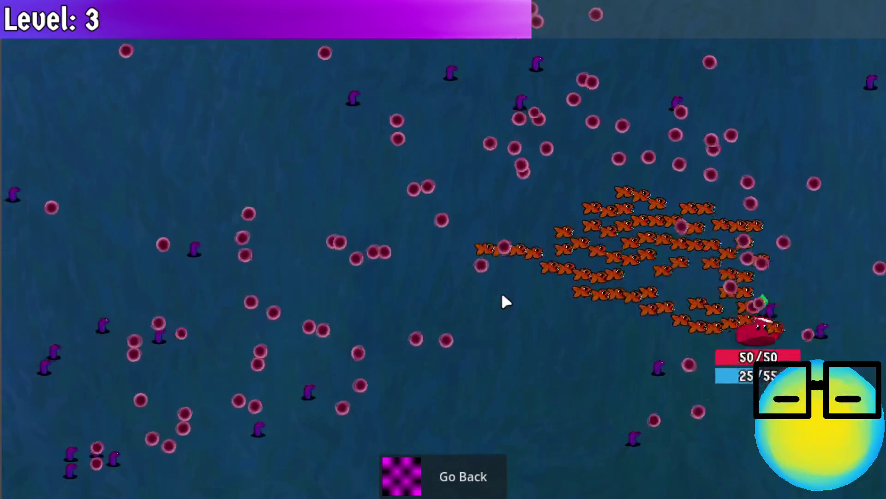
key("s")
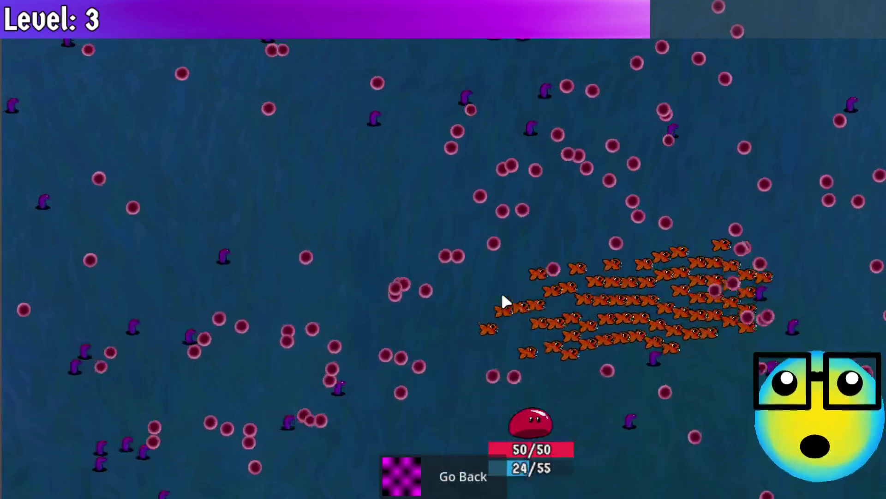
key("w")
key("a")
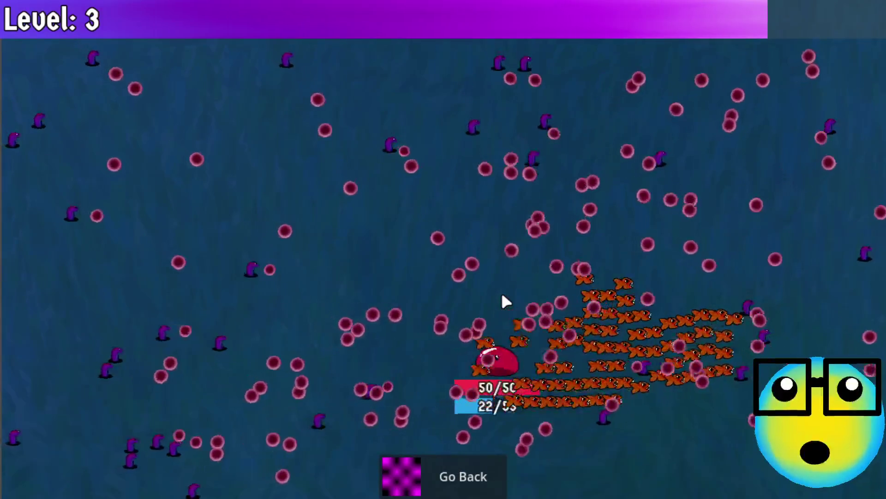
key("w")
key("a")
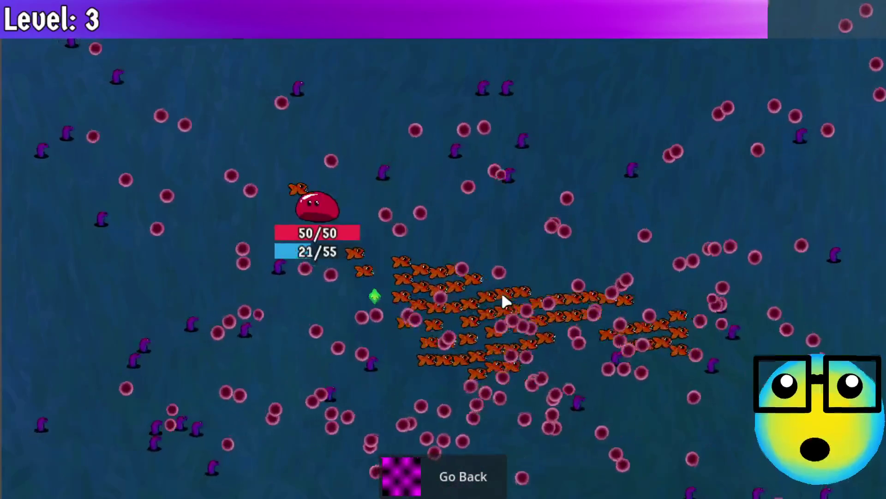
key("s")
key("a")
key("d")
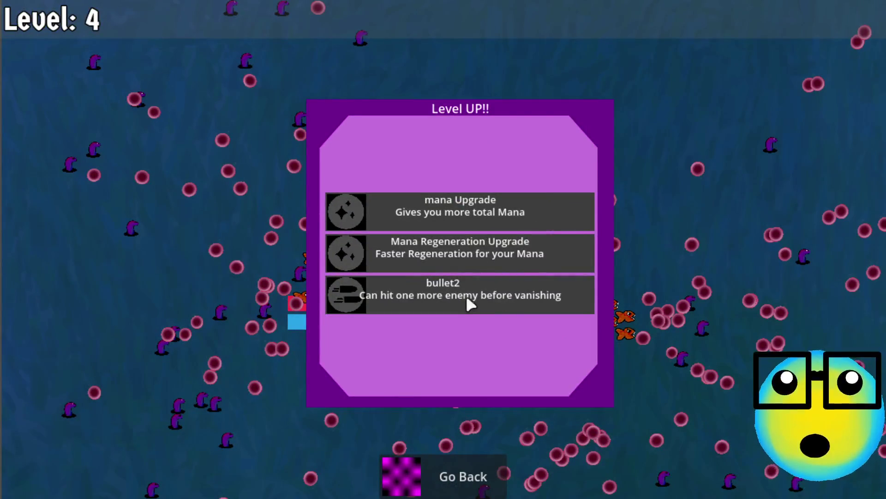
Step: Take the bullet2 piercing upgrade and weave through the fish until the level 5 choice
left_click(478, 294)
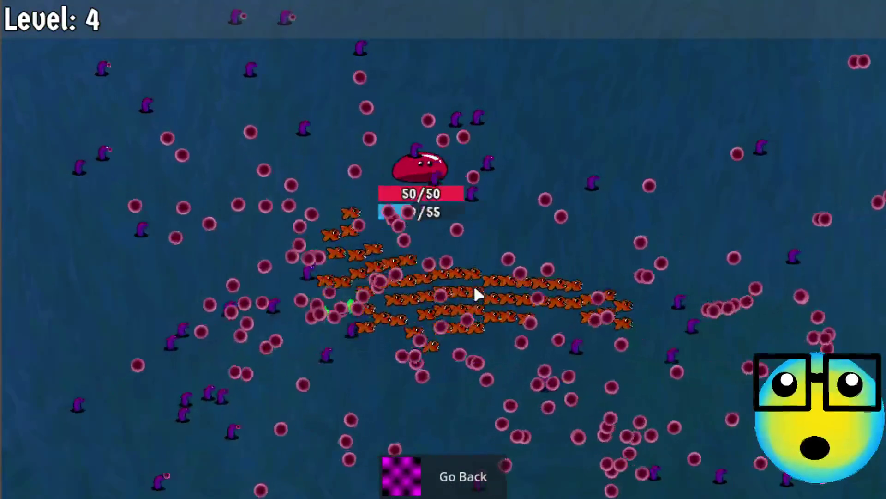
key("a")
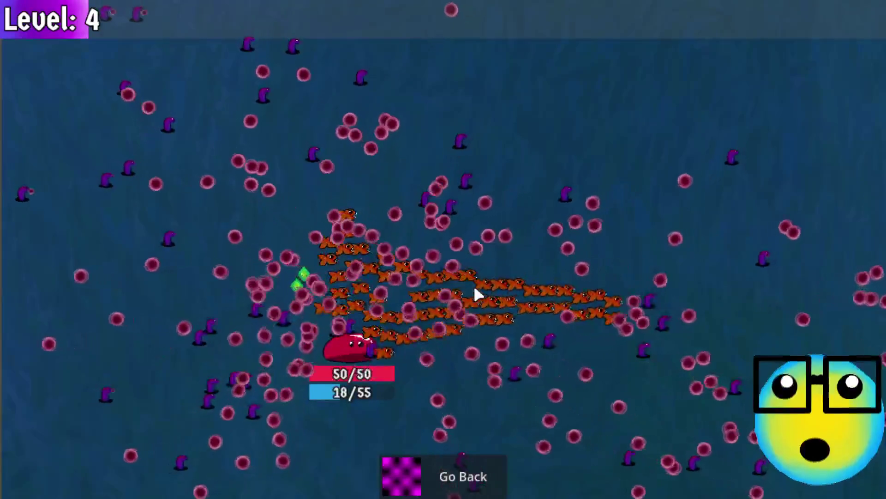
key("w")
key("d")
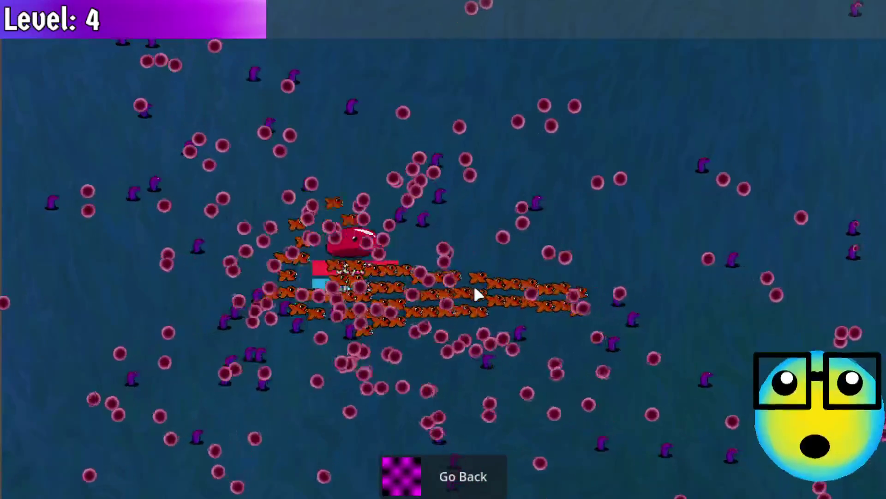
key("a")
key("d")
key("w")
key("a")
key("d")
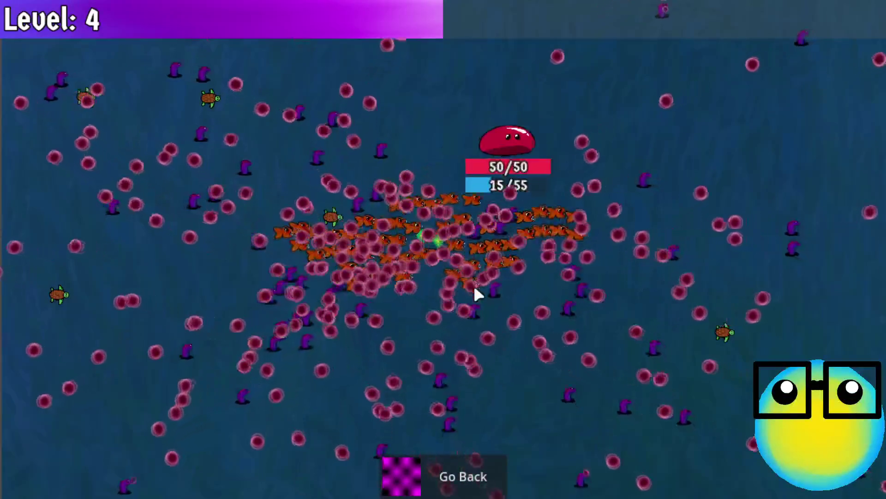
key("s")
key("d")
key("d")
key("a")
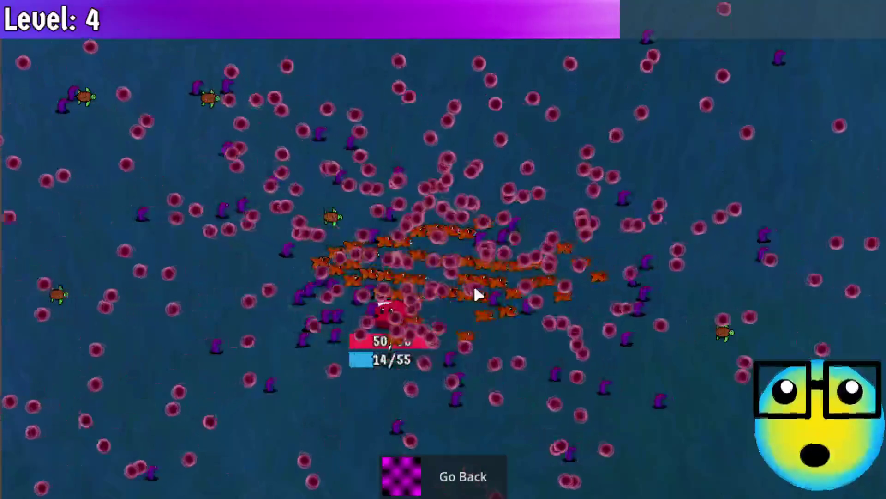
key("d")
key("s")
key("a")
key("w")
key("d")
key("s")
key("a")
key("d")
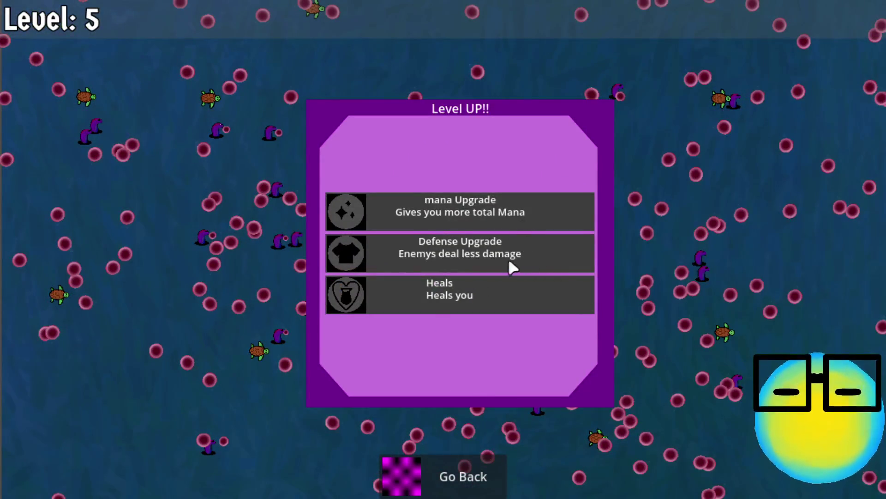
Step: Take the mana Upgrade for 60 maximum mana and start dodging the fish swarm
left_click(503, 203)
key("a")
key("s")
key("w")
key("d")
key("a")
key("s")
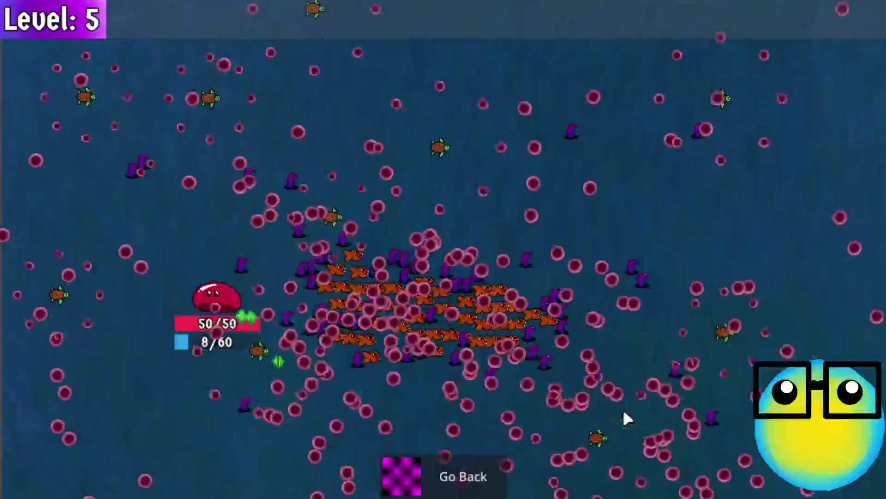
key("w")
key("d")
key("a")
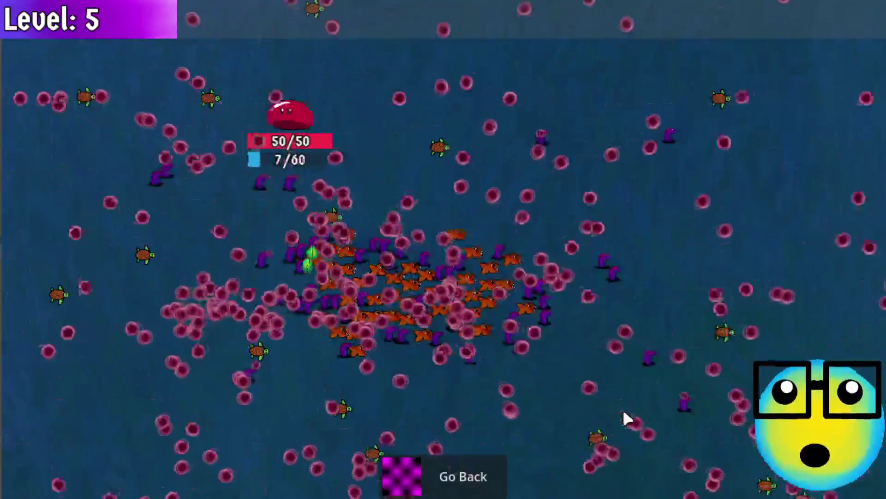
key("s")
key("d")
key("s")
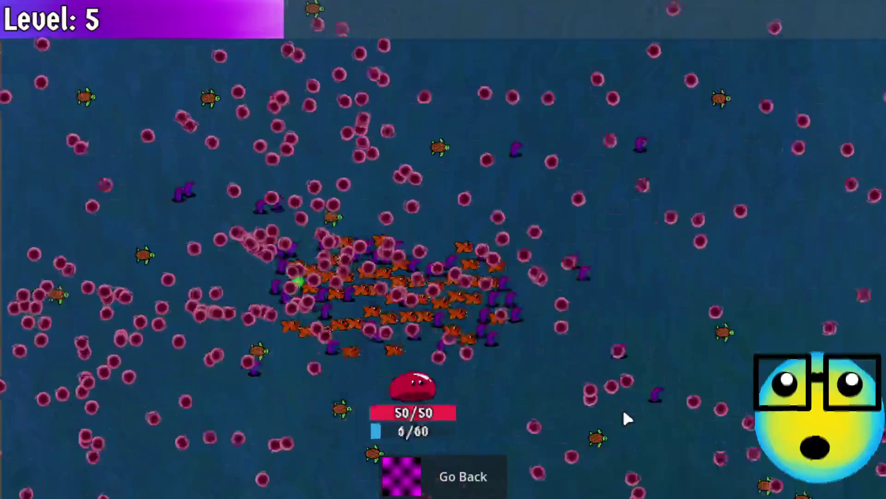
key("w")
Step: Keep darting around the swarm until mana hits 0/60, then leave the mission for the hub
key("a")
key("a")
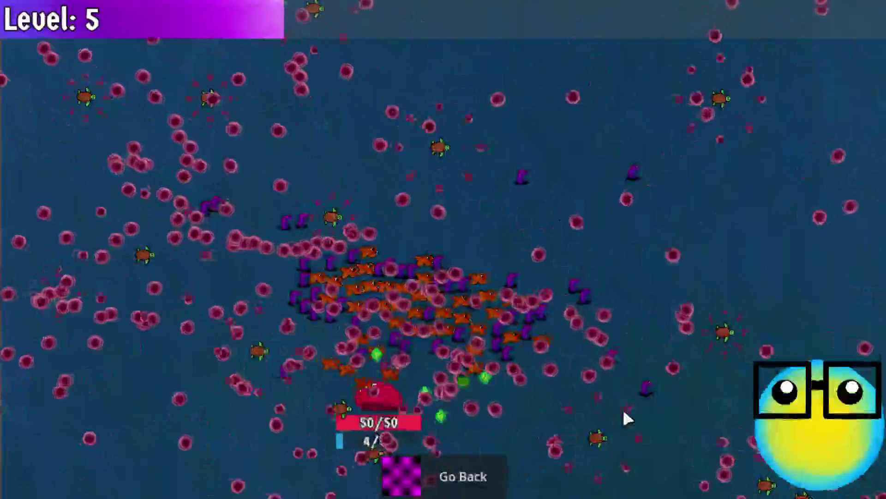
key("d")
key("w")
key("a")
key("d")
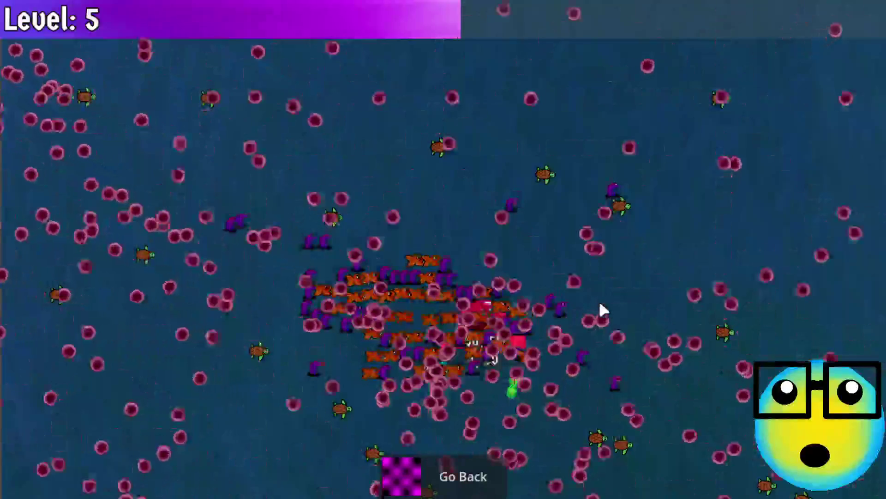
key("s")
key("a")
key("d")
key("w")
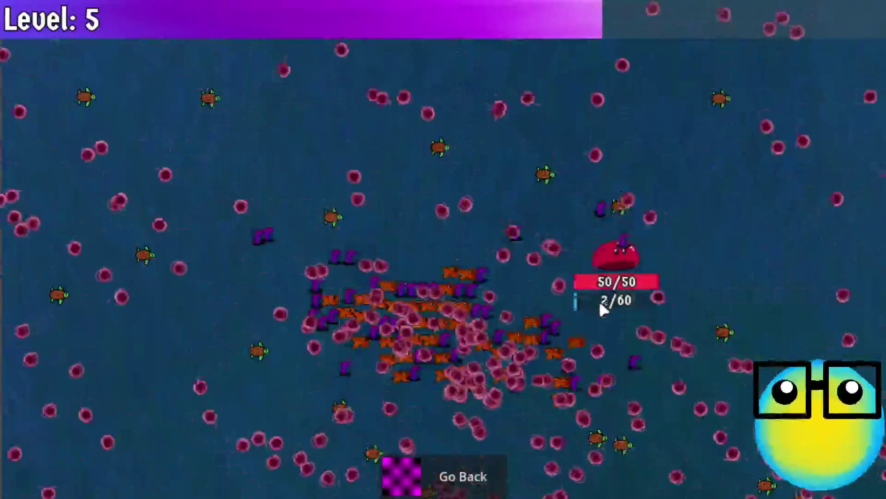
key("a")
key("s")
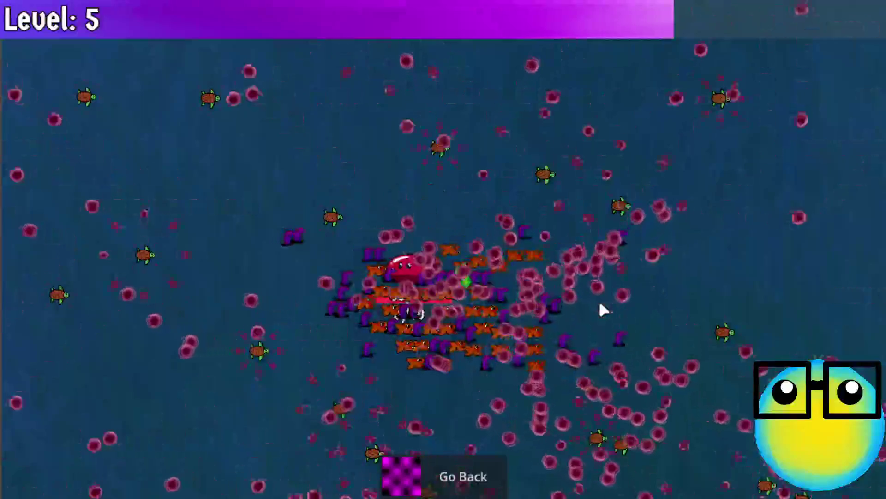
key("d")
key("w")
key("a")
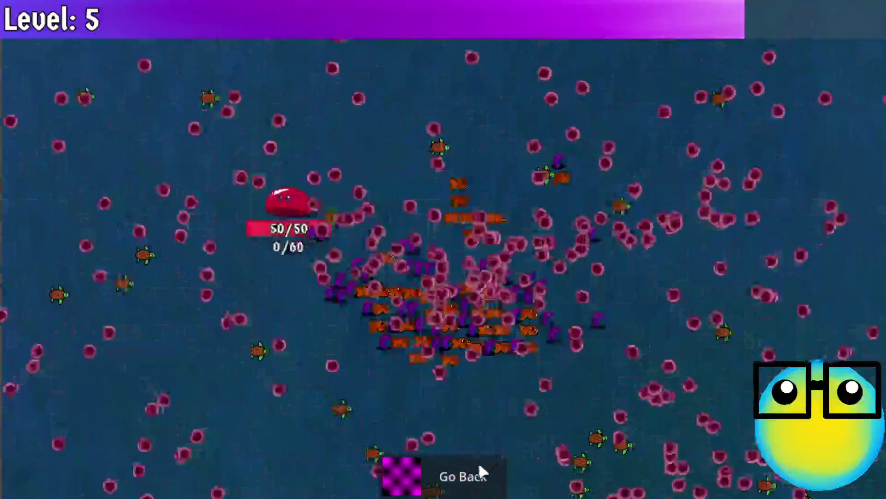
left_click(469, 480)
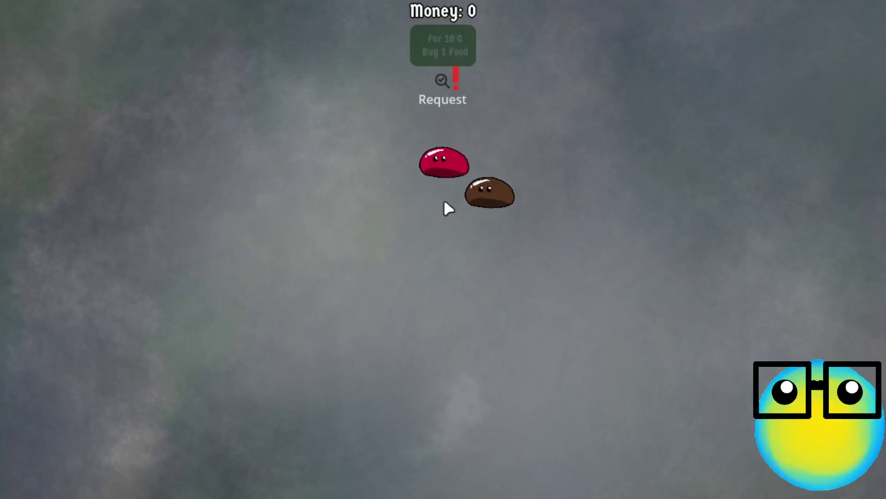
Step: Send the red slime on a fresh mission and pick Mana Regeneration at level 2
left_click(441, 167)
left_click(458, 254)
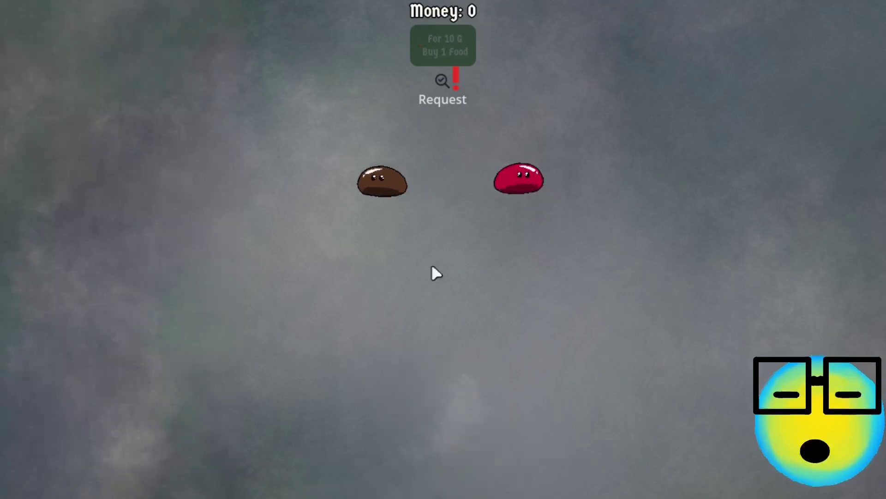
left_click(590, 218)
left_click(351, 480)
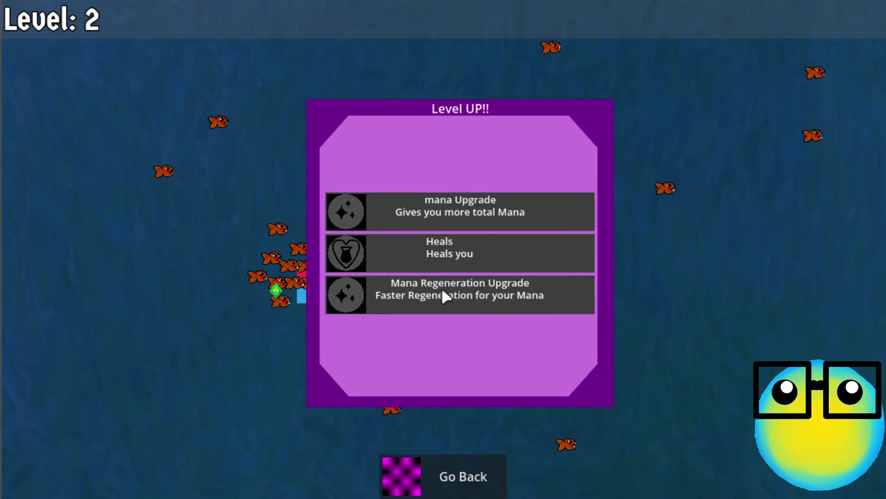
left_click(508, 300)
Step: Steer the slime around the fish swarm to gather experience toward level 3
key("w")
key("s")
key("d")
key("w")
key("a")
key("w")
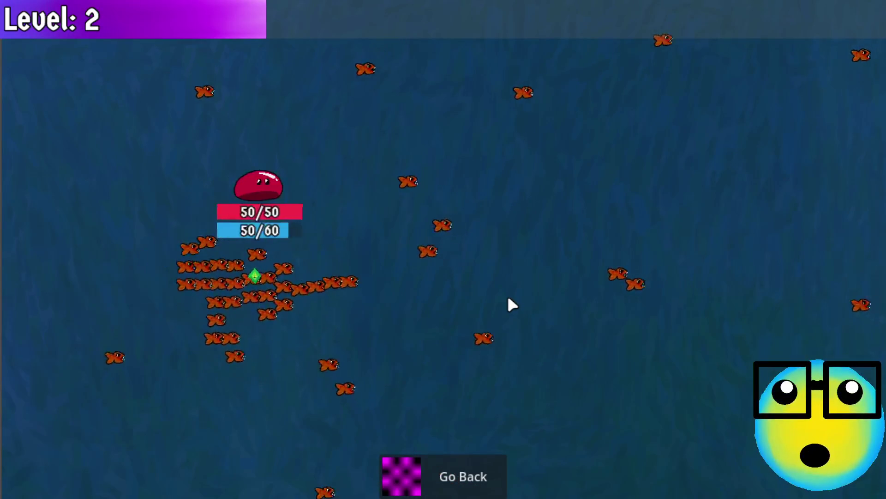
key("s")
key("d")
key("s")
key("w")
key("a")
key("d")
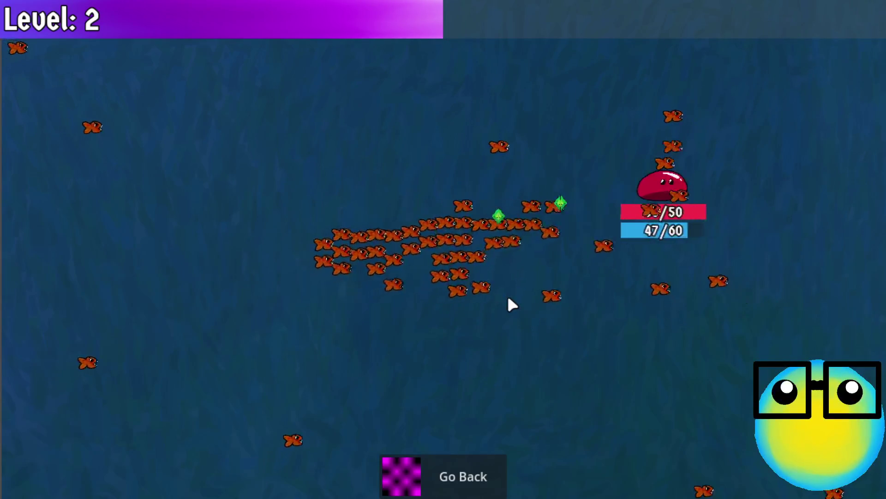
key("a")
key("d")
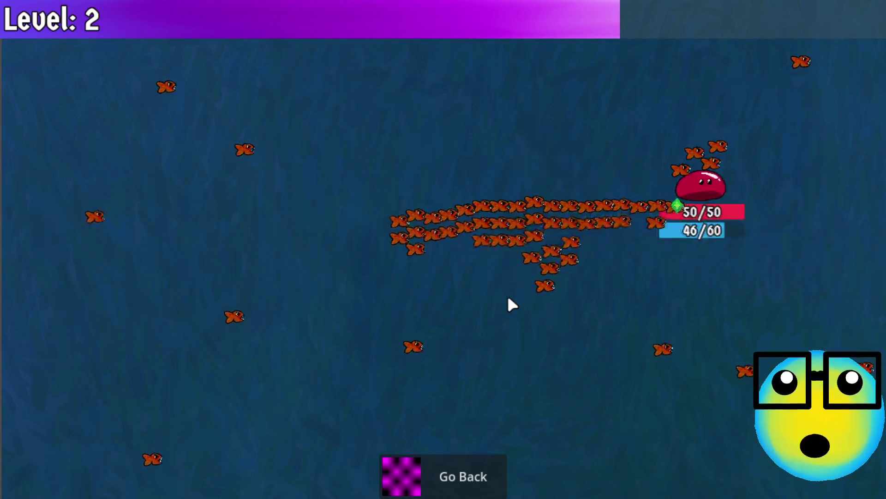
key("s")
key("a")
key("d")
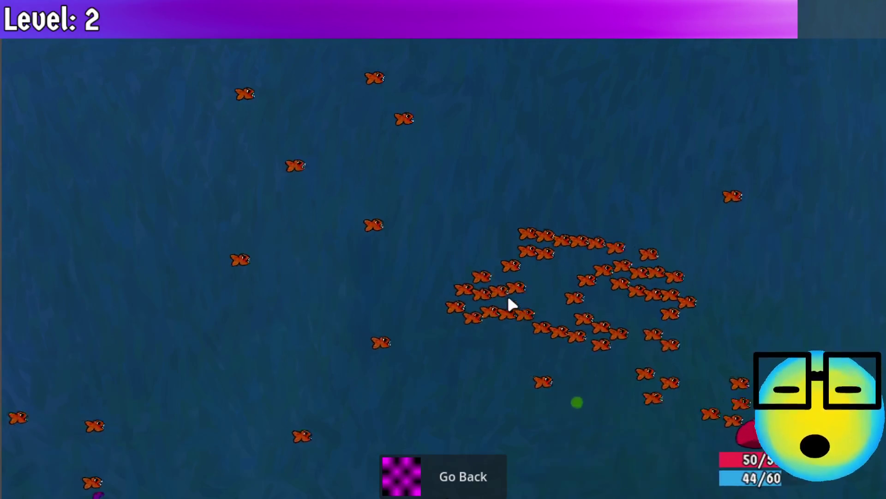
key("a")
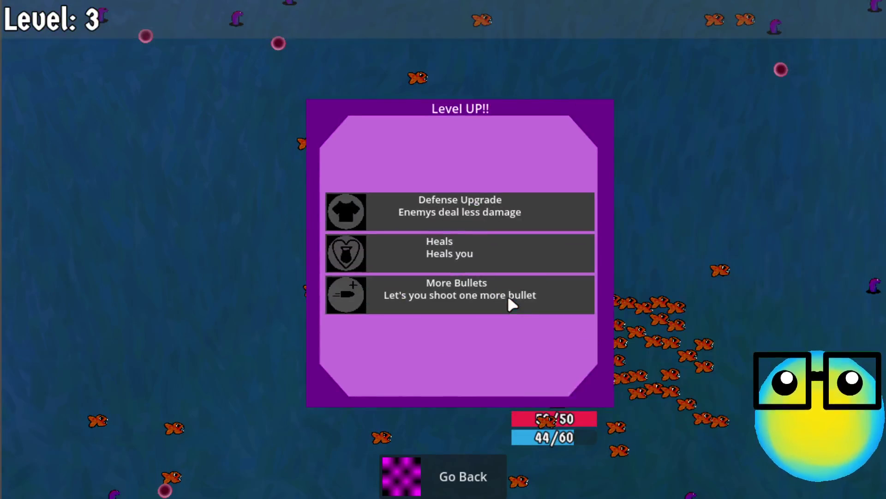
Step: Take the More Bullets upgrade and keep dodging until the level 4 choice appears
left_click(515, 296)
key("a")
key("w")
key("w")
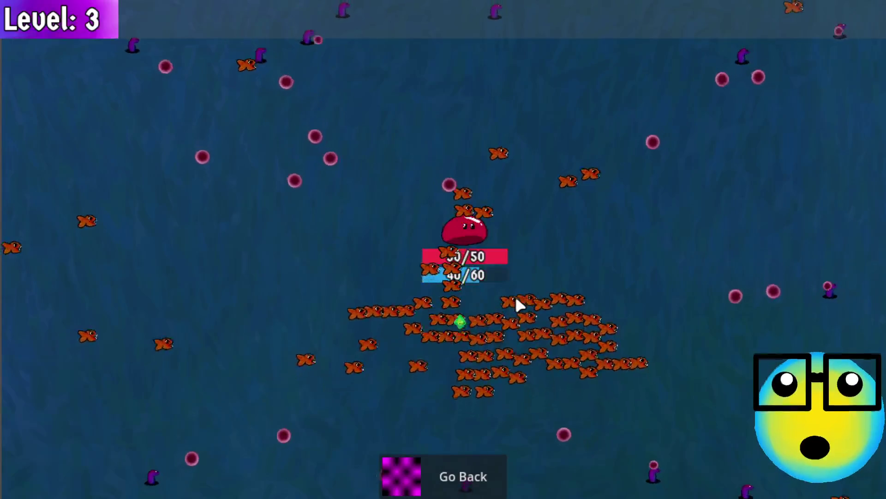
key("a")
key("d")
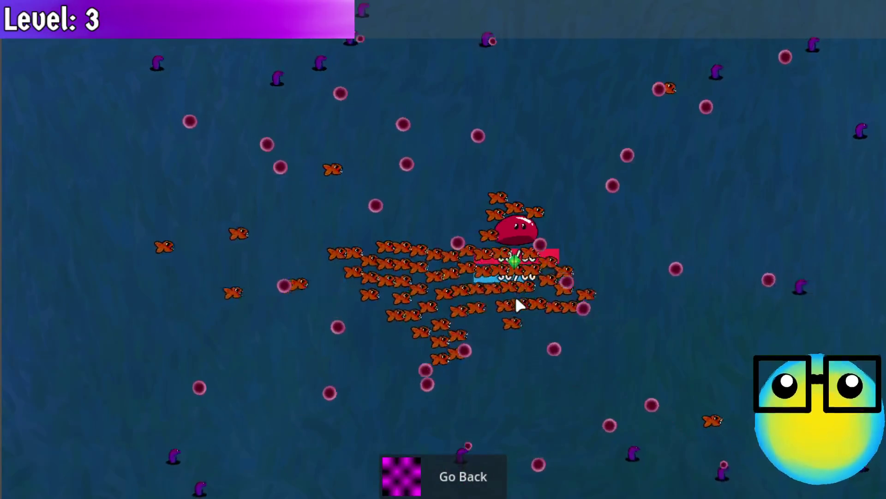
key("s")
key("d")
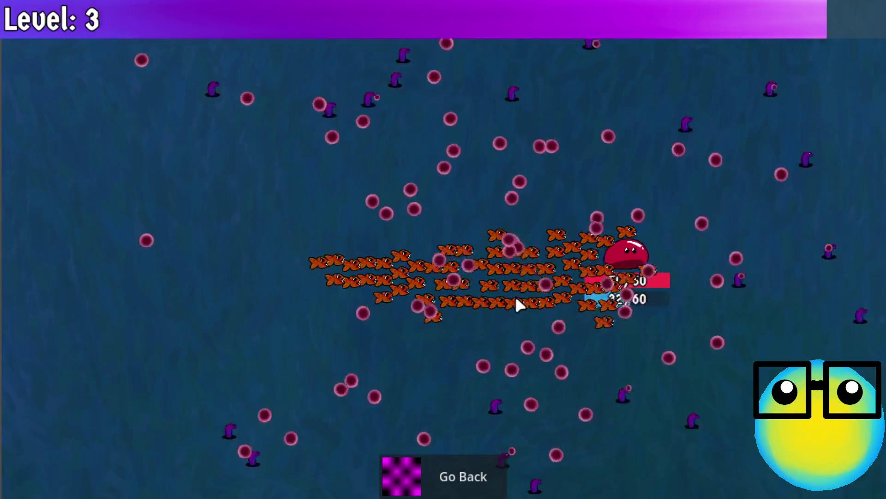
key("a")
key("s")
key("d")
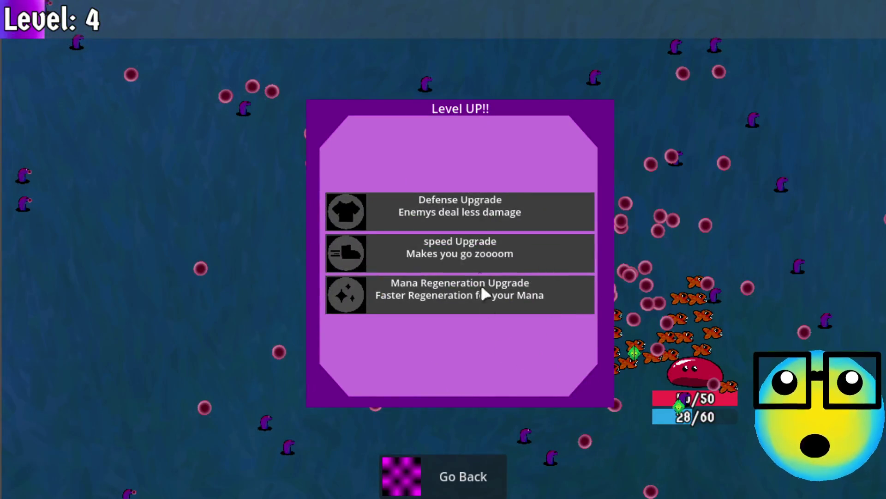
Step: Take the Mana Regeneration upgrade and run the slime around the swarm
left_click(483, 291)
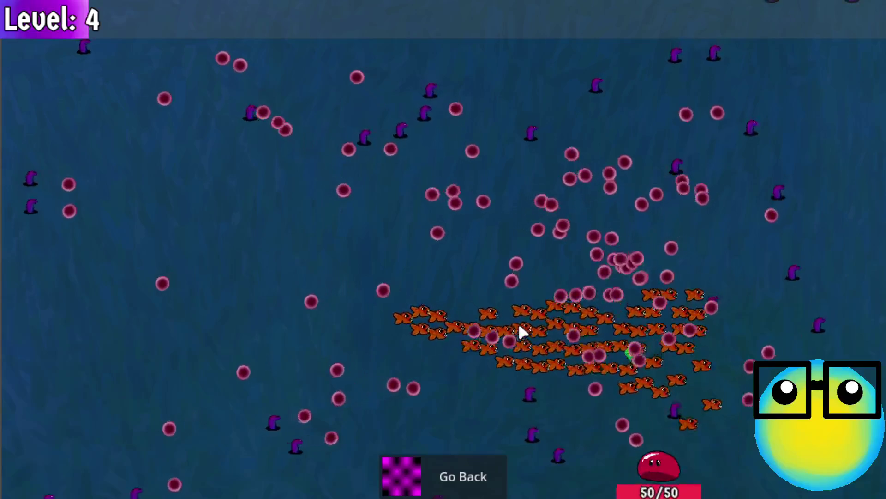
key("w")
key("a")
key("s")
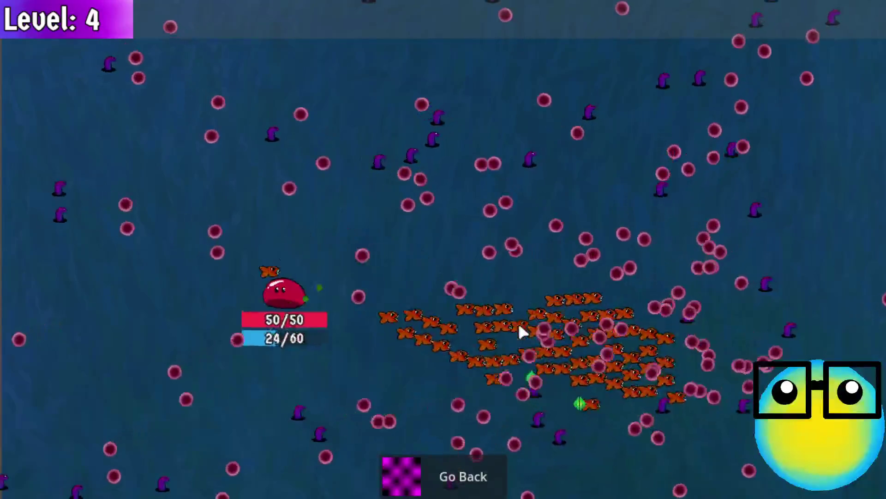
key("d")
key("w")
key("d")
key("w")
key("a")
key("s")
key("d")
Step: Dodge the fish up to level 5 and choose another More Bullets upgrade
key("d")
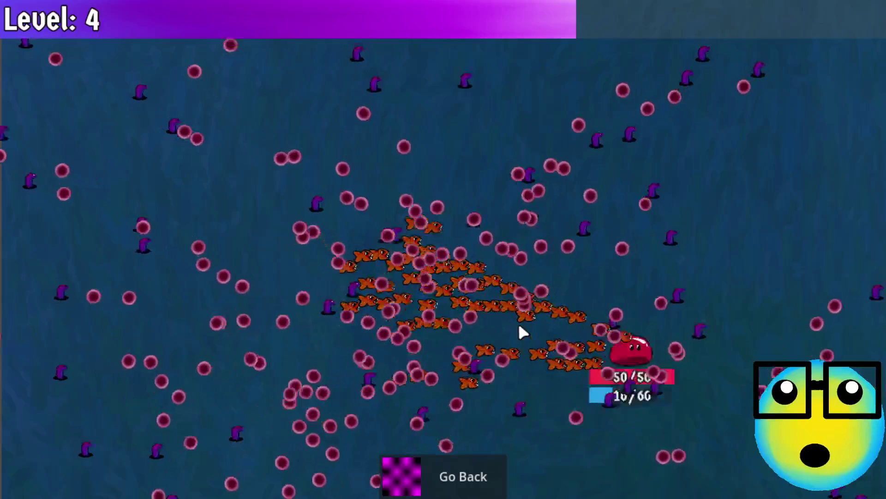
key("s")
key("d")
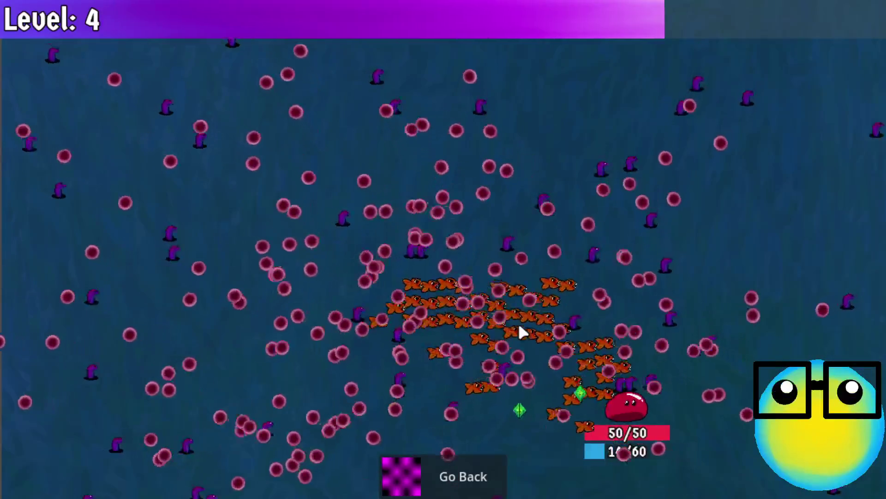
key("w")
key("s")
key("a")
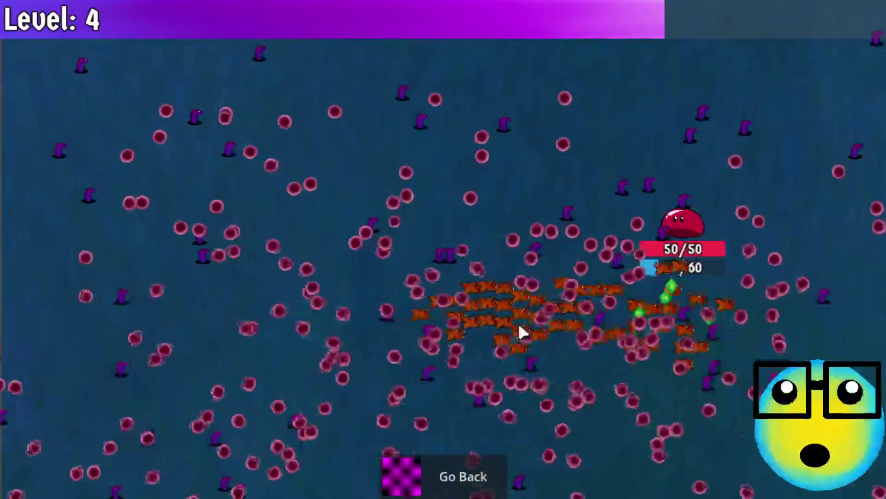
key("d")
key("s")
key("w")
key("a")
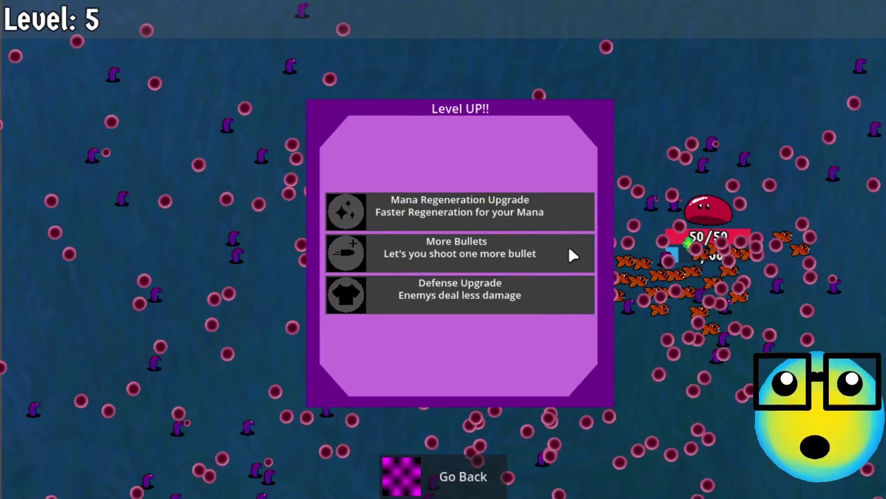
left_click(569, 249)
Step: Weave the slime left, right, up and down across the field, dodging enemies
key("a")
key("w")
key("s")
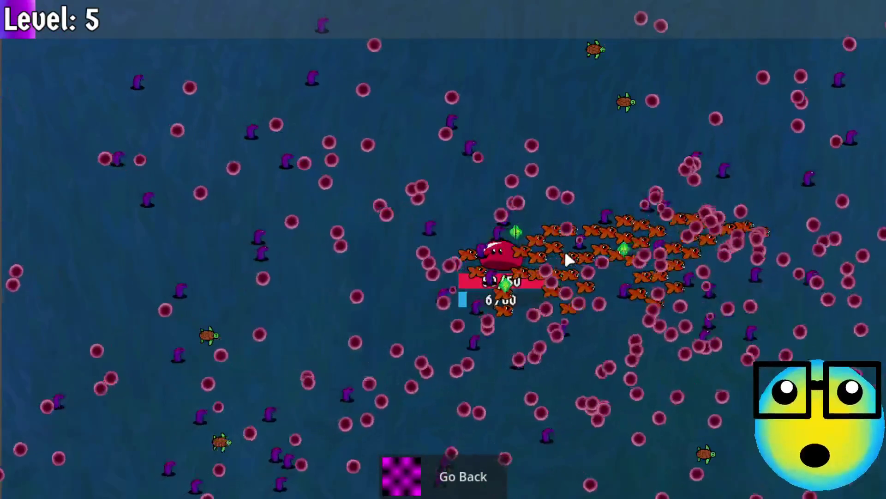
key("s")
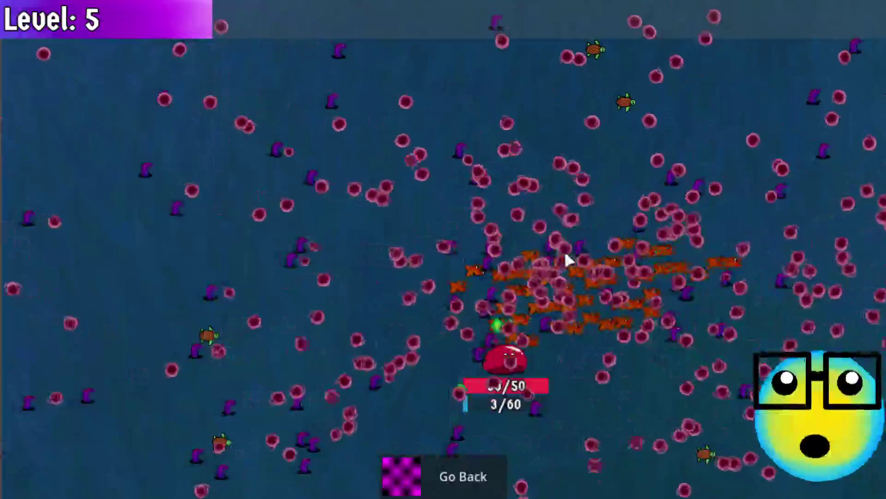
key("a")
key("d")
key("a")
key("s")
key("d")
key("w")
key("a")
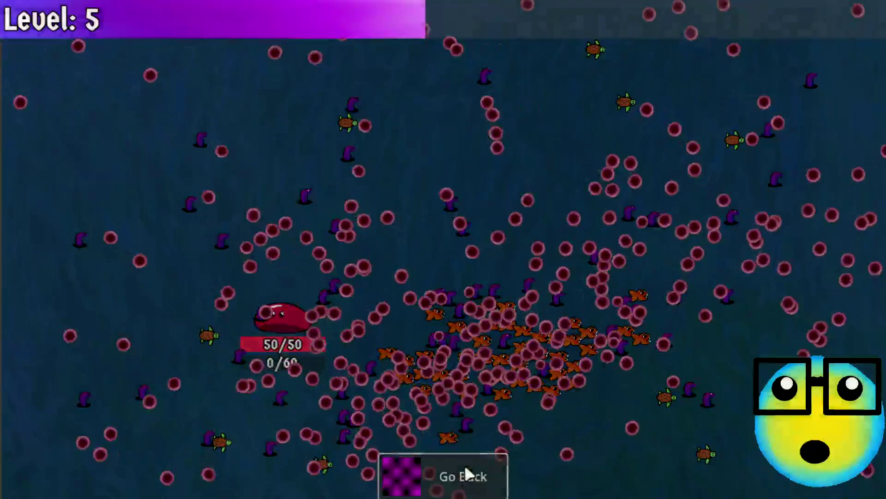
Step: Return to the hub and send the red slime on a new mission
left_click(464, 464)
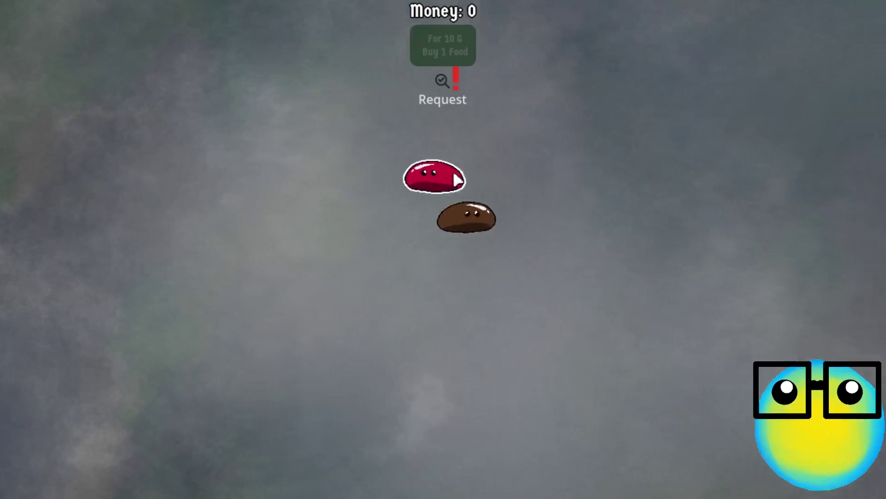
left_click(457, 179)
left_click(363, 475)
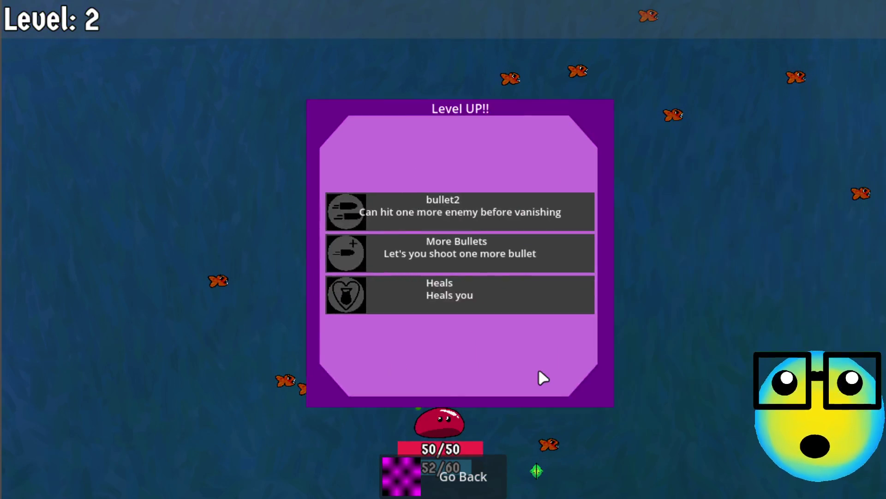
Step: Take the bullet2 and More Bullets level-ups through Level 6, then return to the hub
left_click(503, 254)
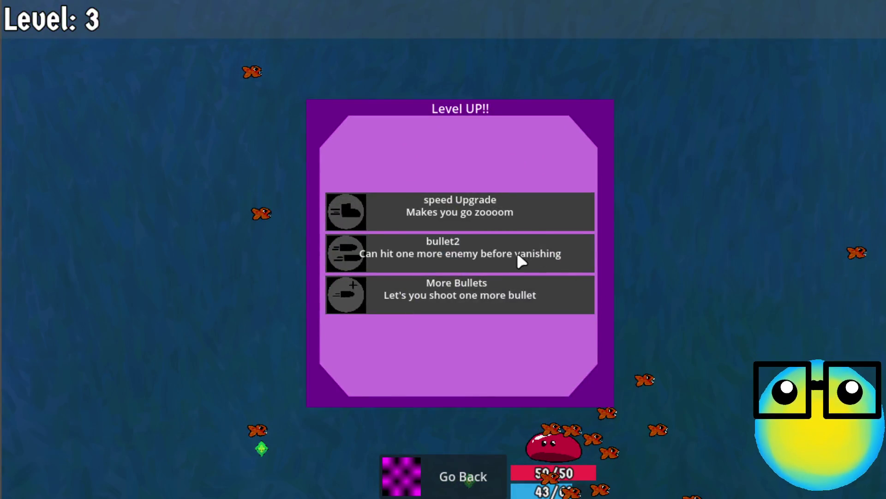
left_click(517, 253)
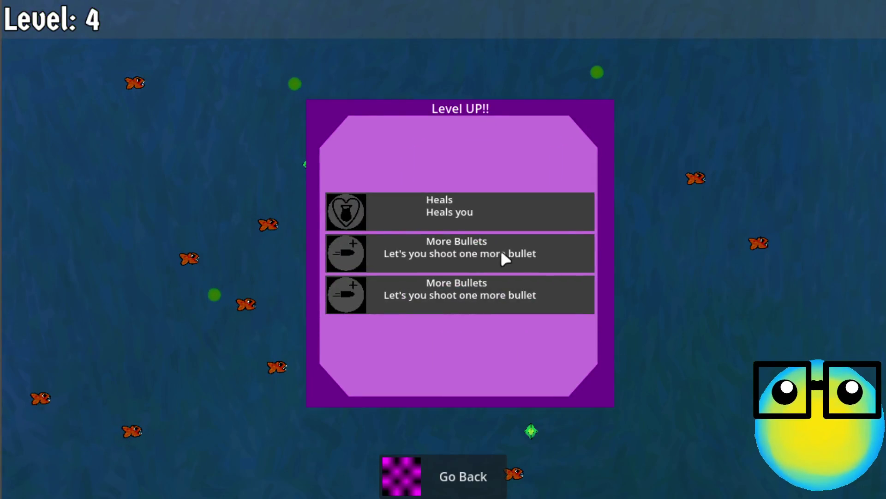
left_click(503, 253)
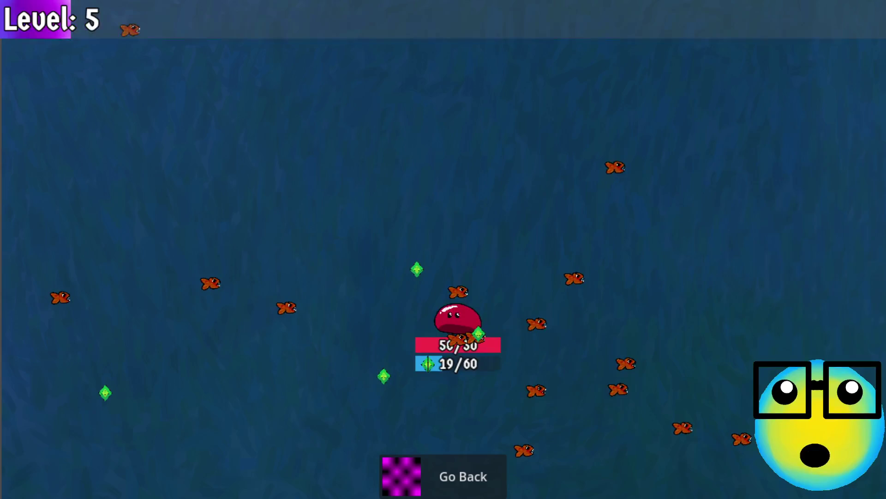
left_click(488, 300)
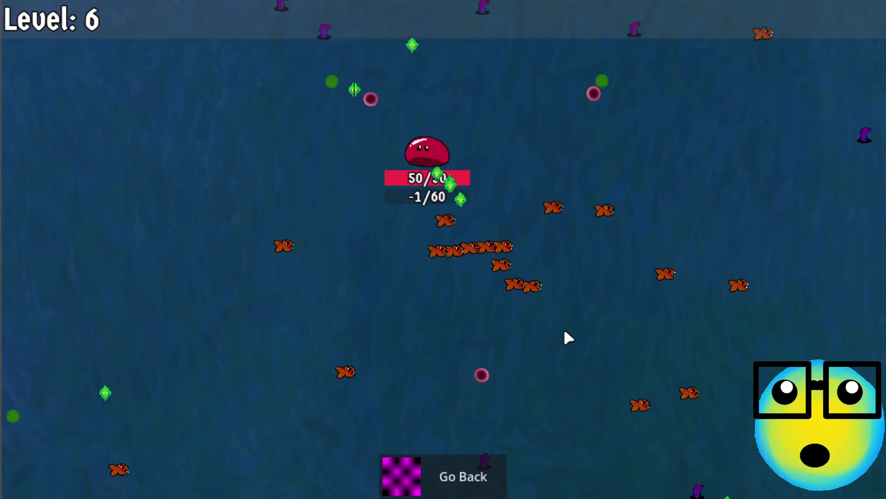
left_click(513, 251)
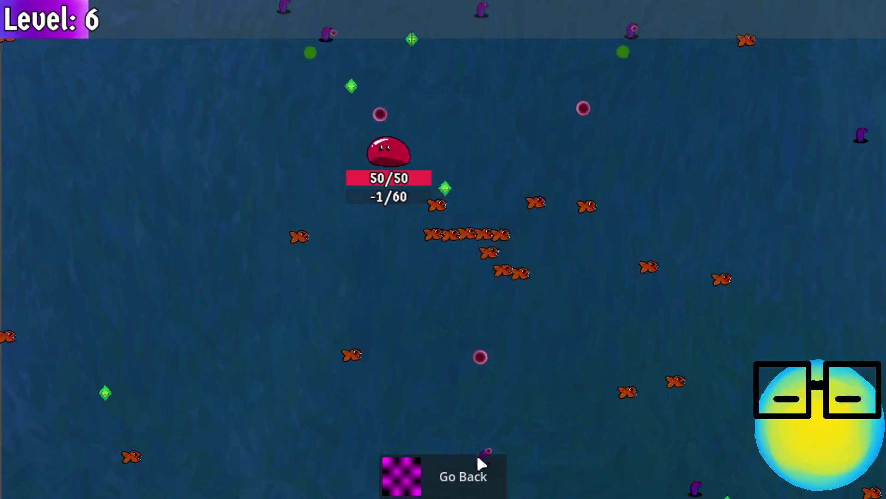
left_click(464, 474)
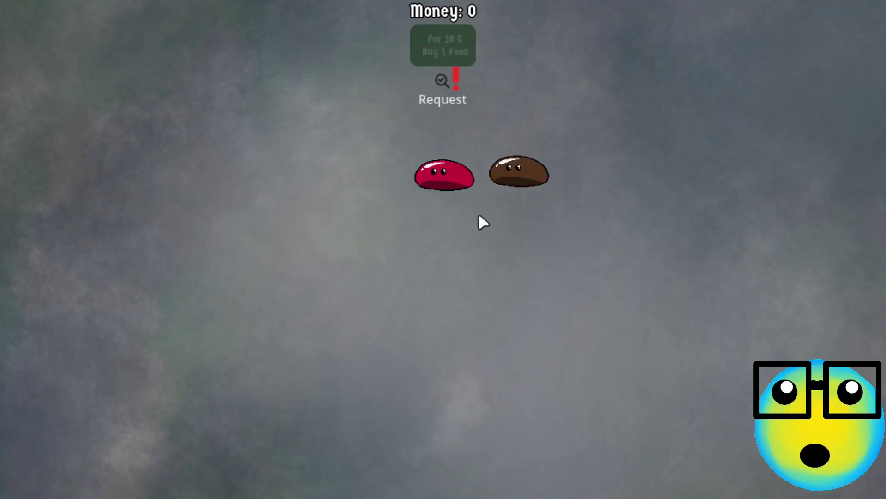
Step: Pair the red slime with the brown one and breed a new slime
left_click(484, 172)
left_click(531, 212)
left_click(376, 141)
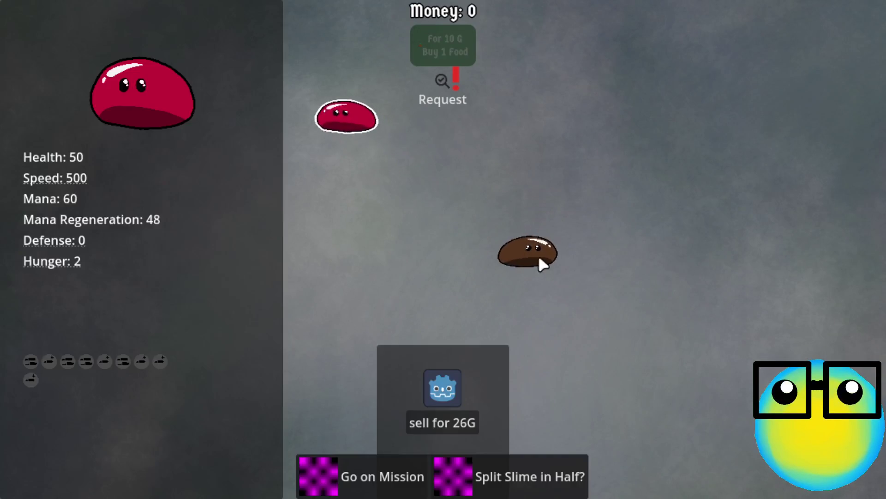
left_click(533, 253)
left_click(477, 478)
Step: Sell the brown slime for 25G, buy food for 10G, feed the red slime, and start a mission
left_click(422, 303)
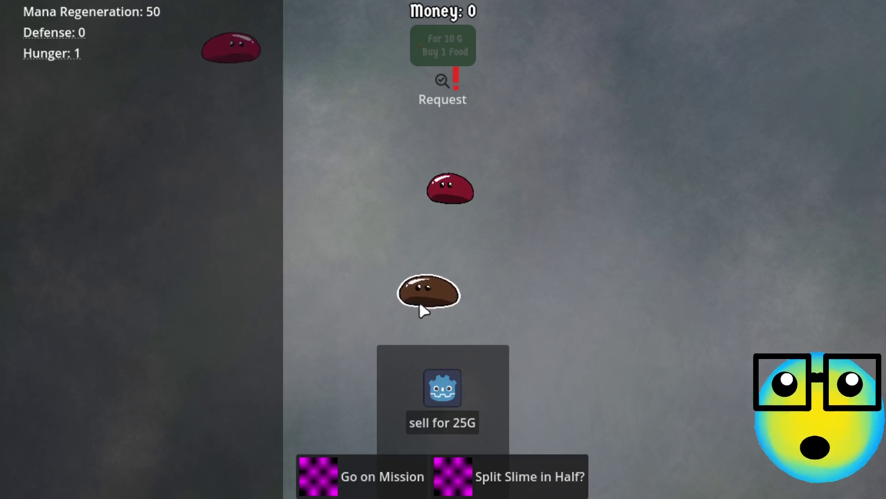
left_click(433, 419)
left_click(437, 46)
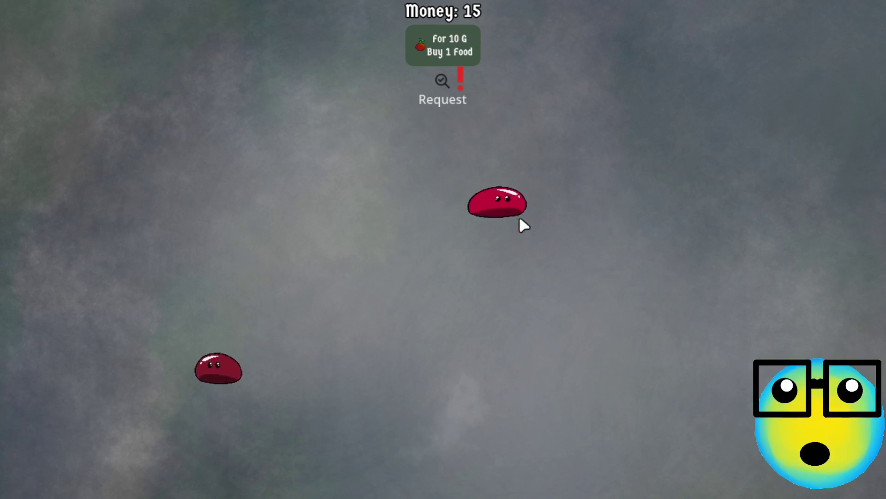
left_click(520, 220)
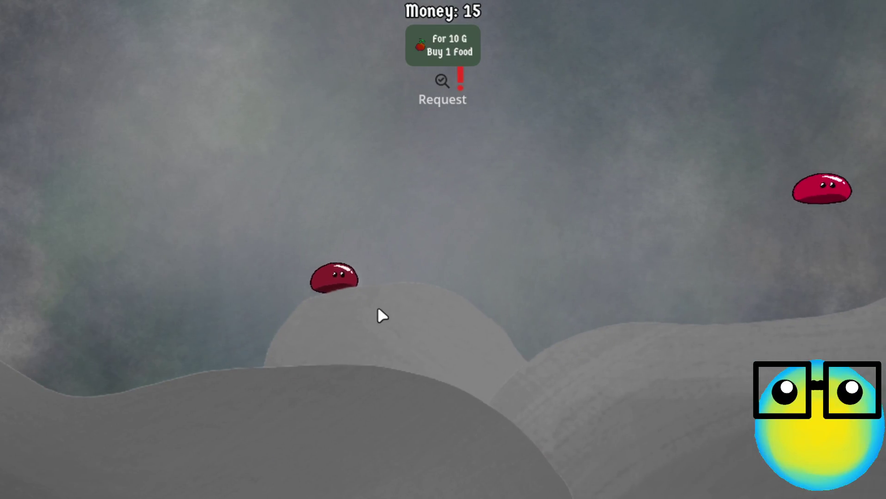
left_click(372, 268)
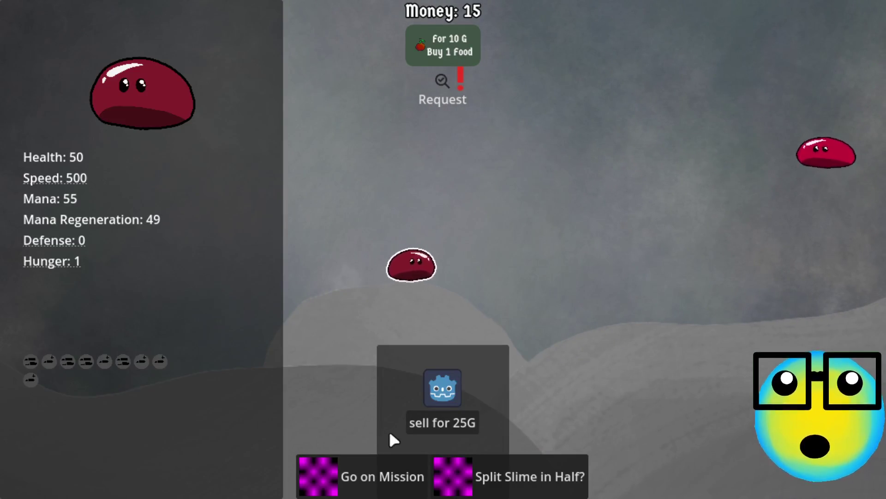
left_click(386, 484)
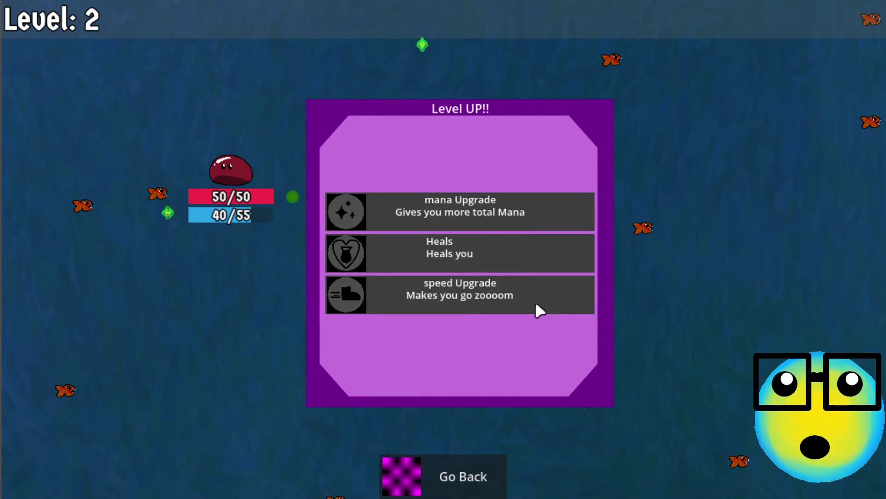
Step: Take speed Upgrade, More Bullets, a Level 4 pick and Mana Regeneration, then return to the farm
left_click(462, 298)
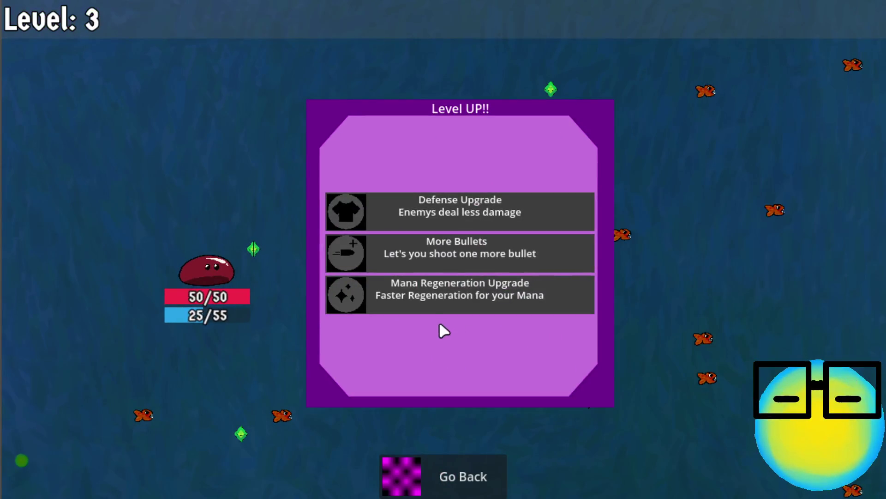
left_click(515, 253)
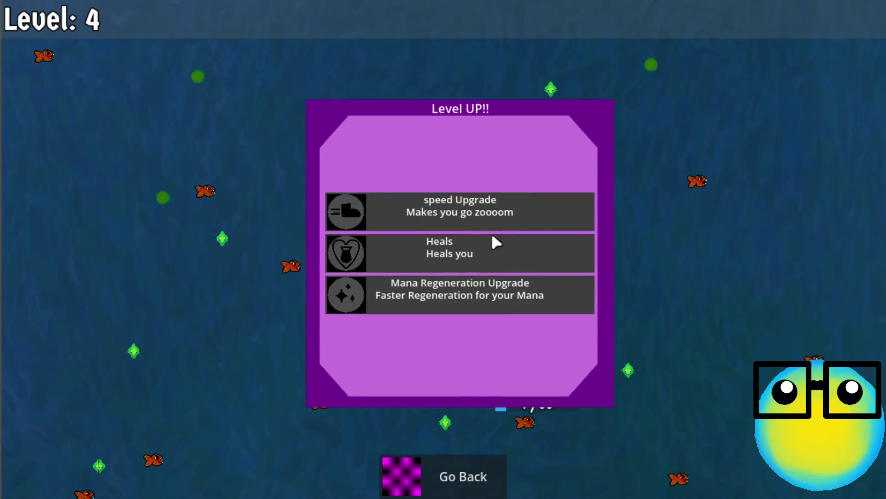
left_click(494, 231)
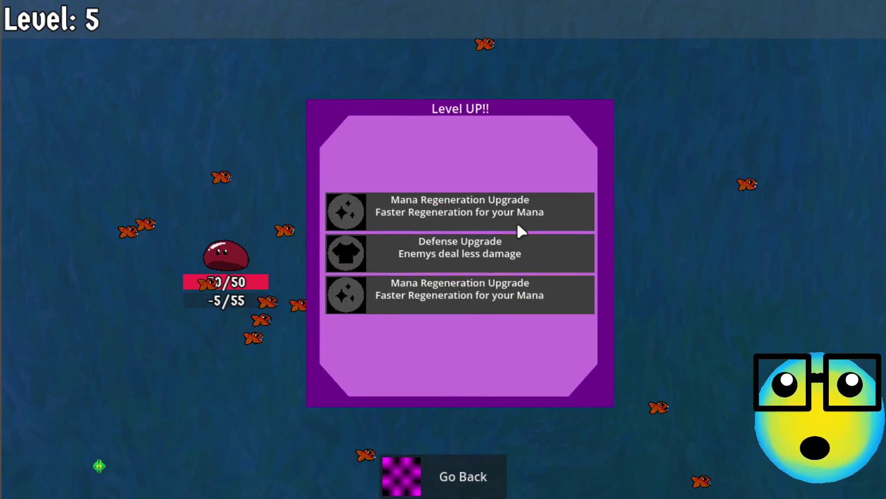
left_click(460, 310)
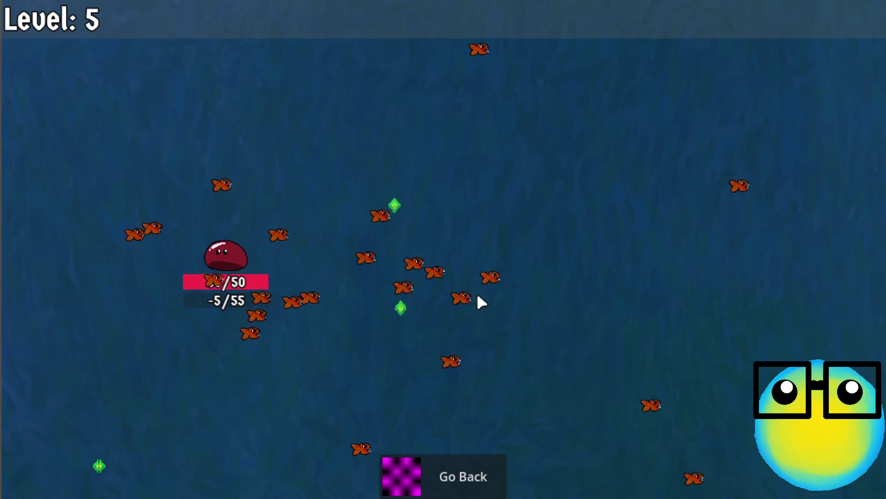
left_click(421, 469)
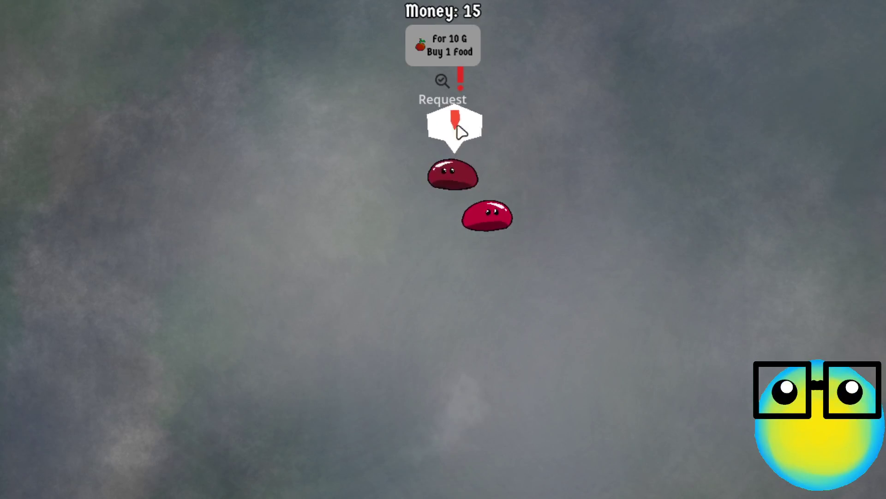
Step: Buy one food for 10 gold and breed two selected slimes
left_click(398, 221)
left_click(344, 263)
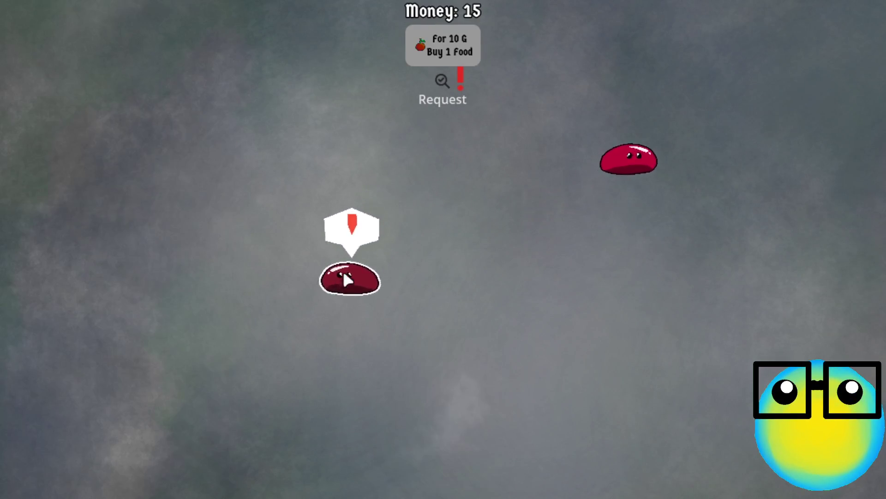
left_click(446, 42)
left_click(238, 392)
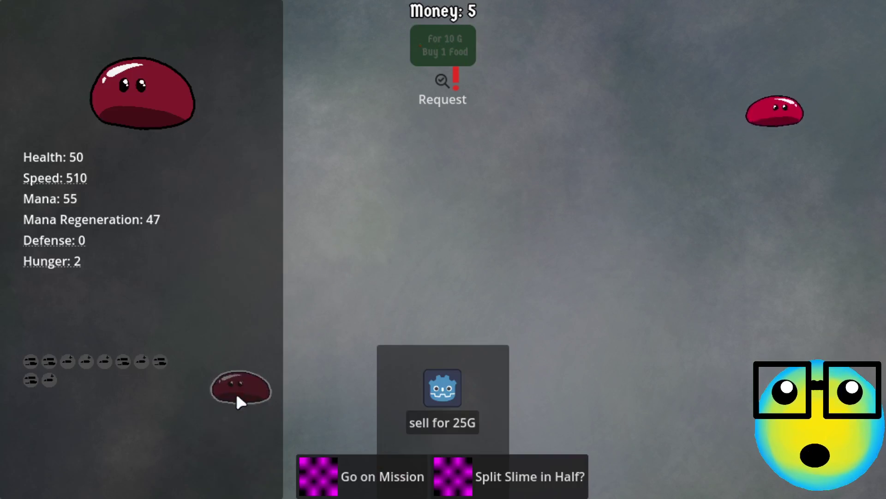
left_click(836, 90)
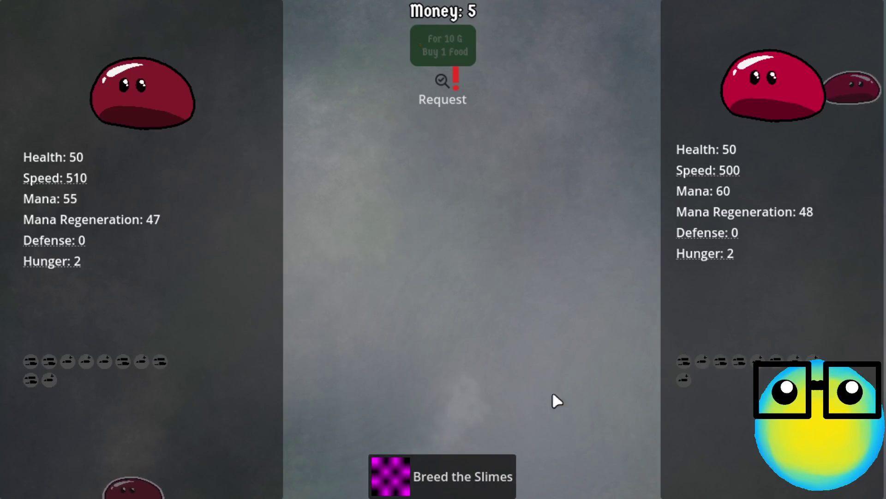
left_click(437, 482)
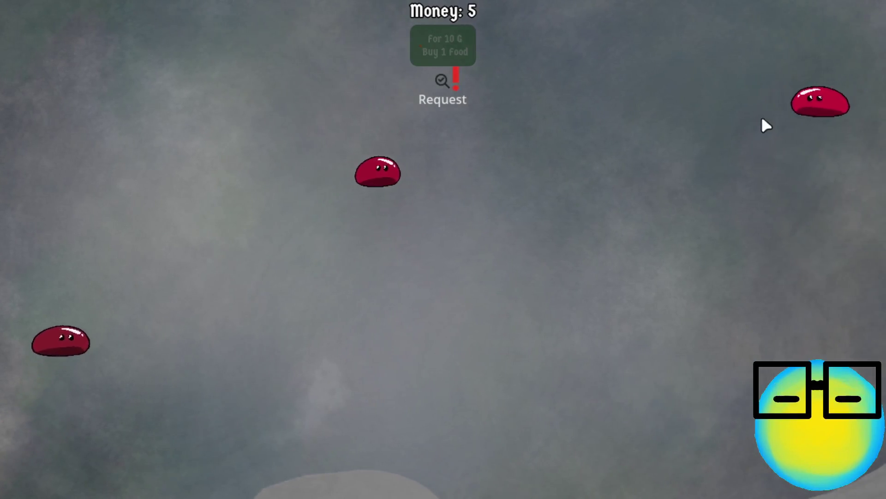
Step: Sell a slime for 26G and send another slime on a mission
left_click(763, 122)
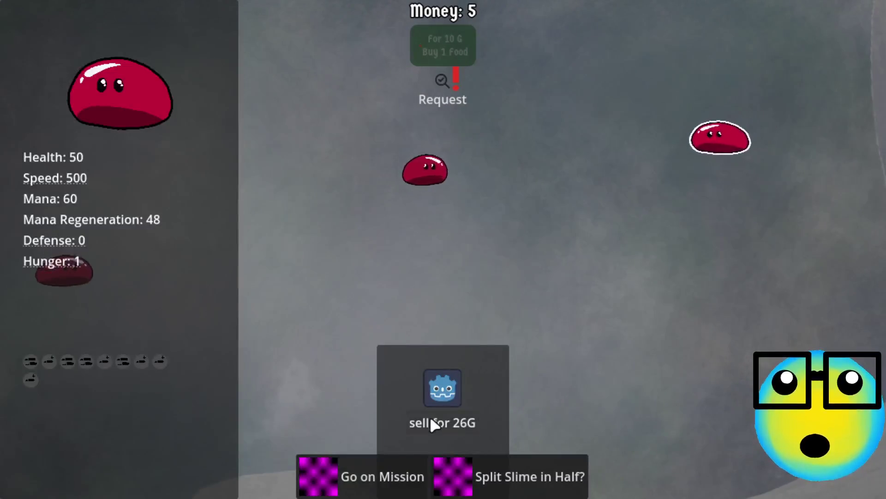
left_click(430, 418)
left_click(514, 173)
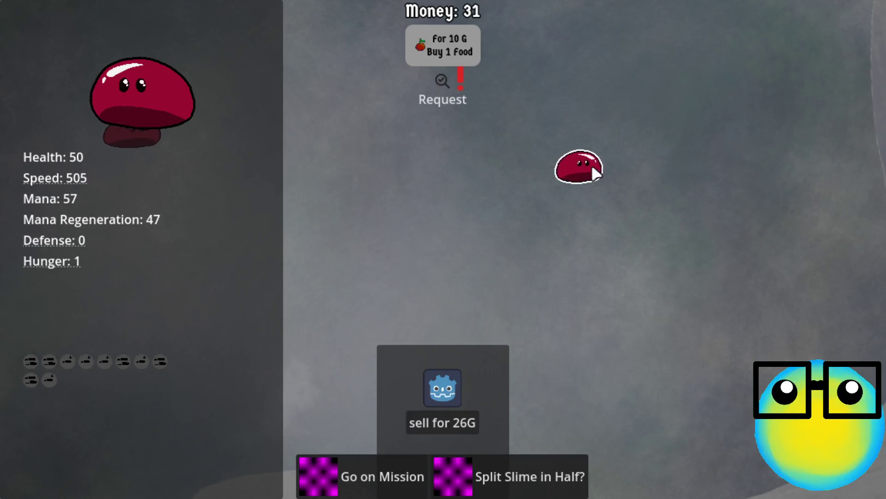
left_click(375, 464)
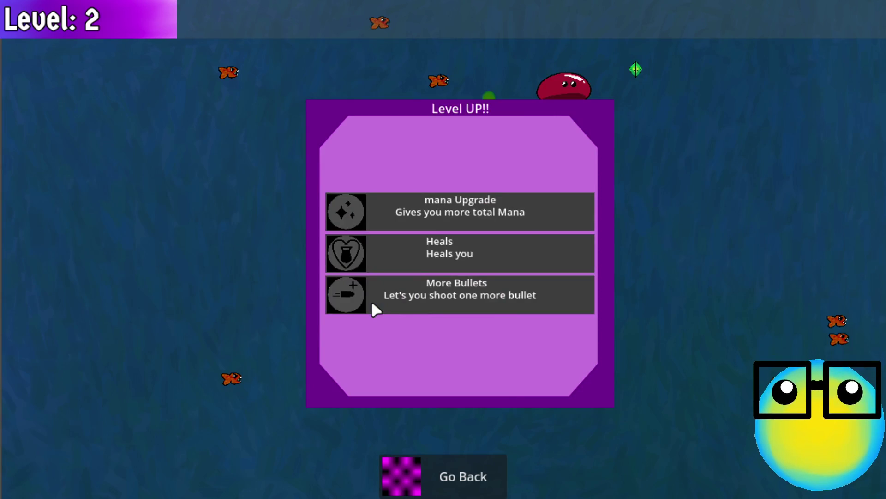
Step: Take the More Bullets and bullet2 upgrades while steering the slime around enemies
left_click(434, 299)
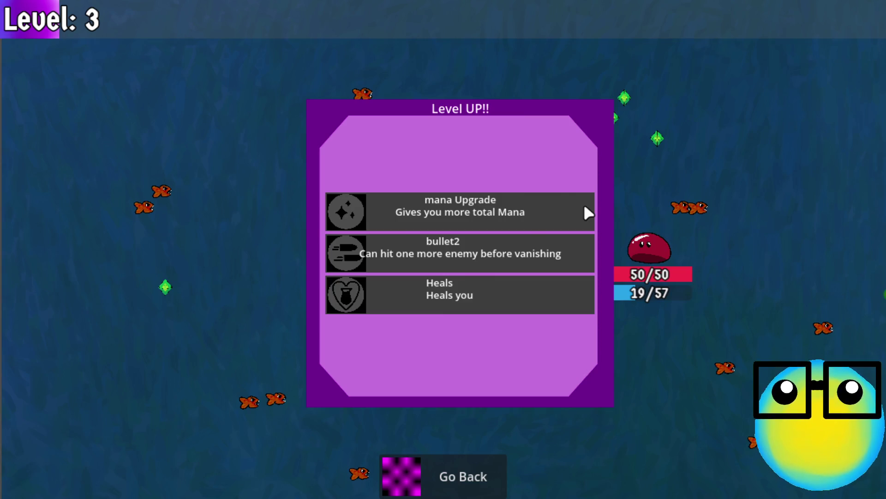
left_click(481, 256)
key("a")
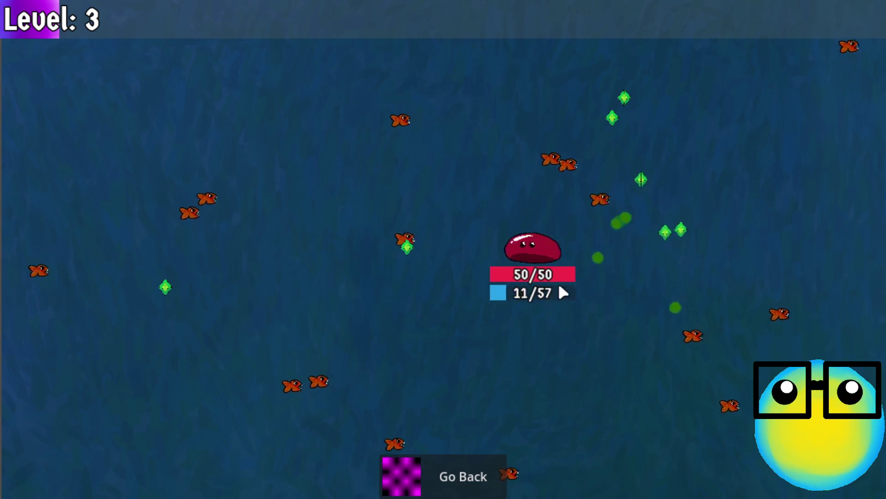
key("d")
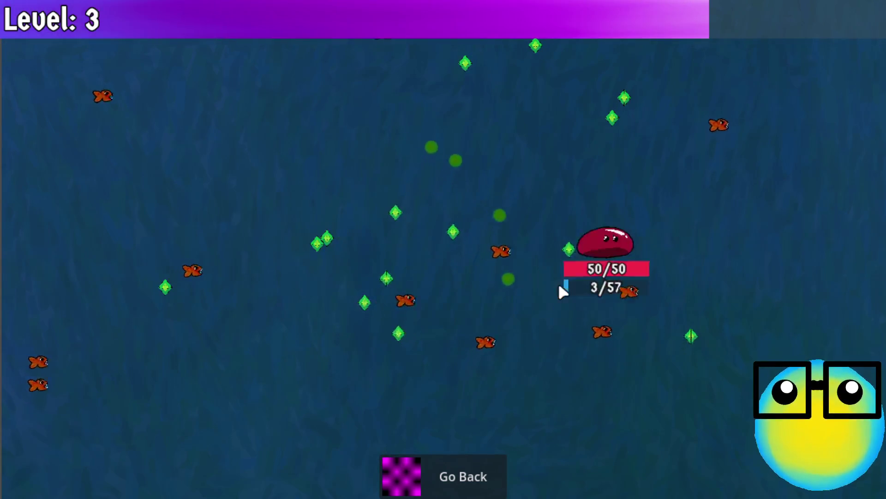
key("w")
key("s")
key("a")
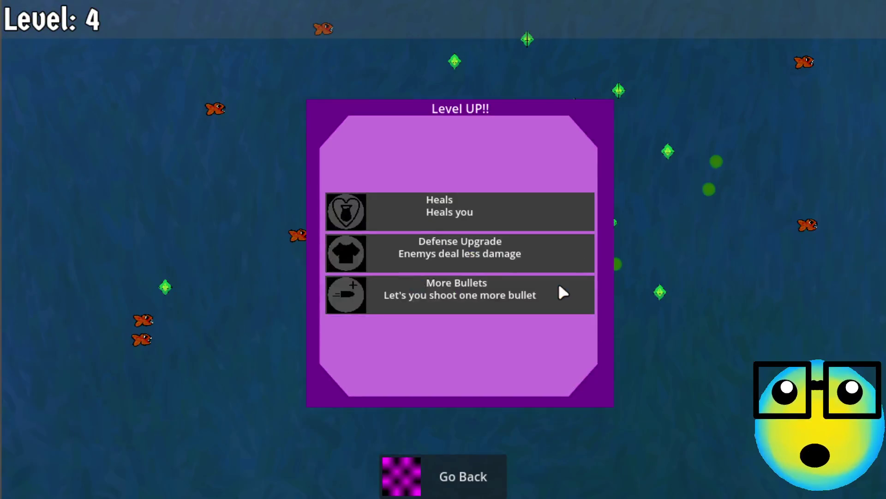
Step: Take More Bullets twice more while dodging, then leave the mission for the farm
left_click(469, 308)
key("a")
key("s")
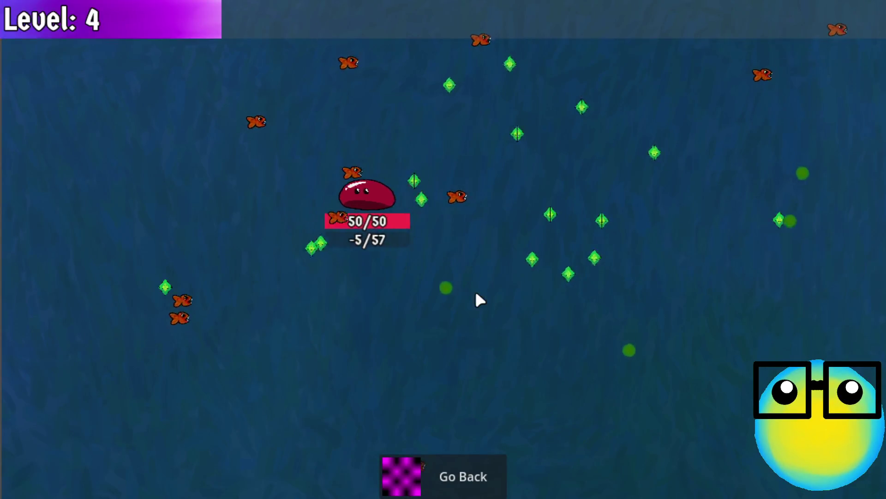
key("d")
key("d")
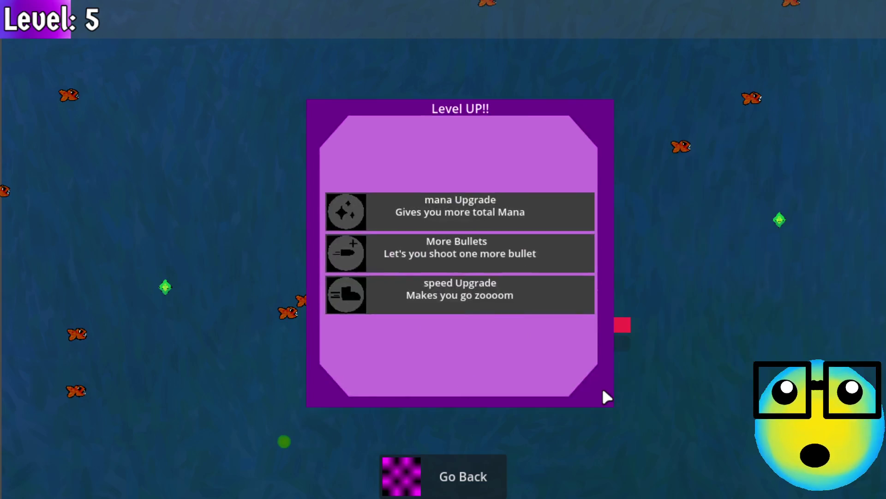
left_click(505, 250)
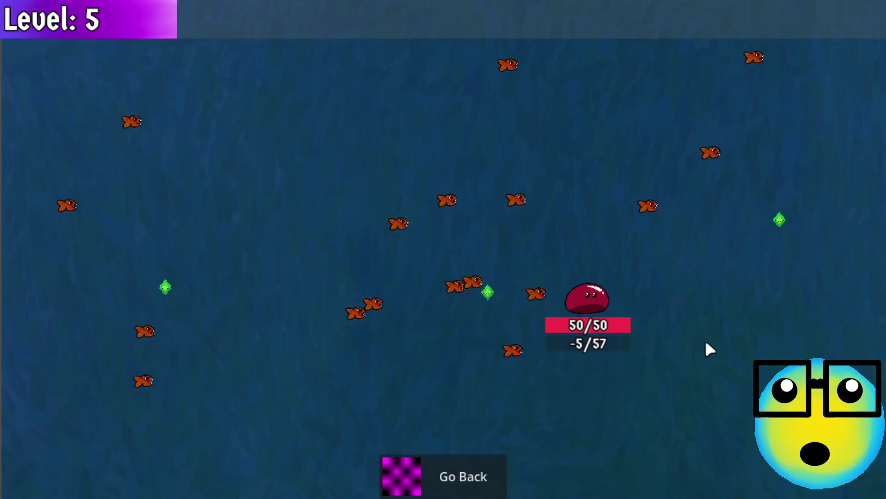
key("d")
key("w+d")
key("a+s")
left_click(472, 471)
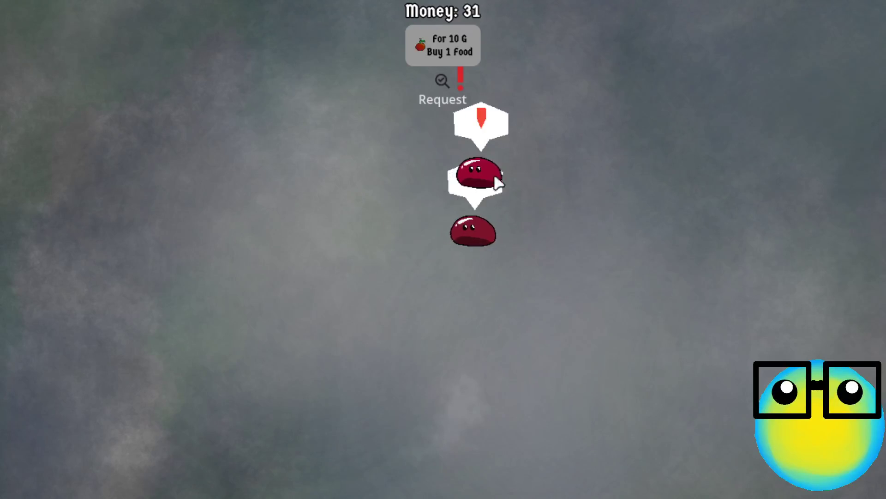
Step: Buy two foods for 10 gold each and feed an apple to the left slime
left_click(448, 37)
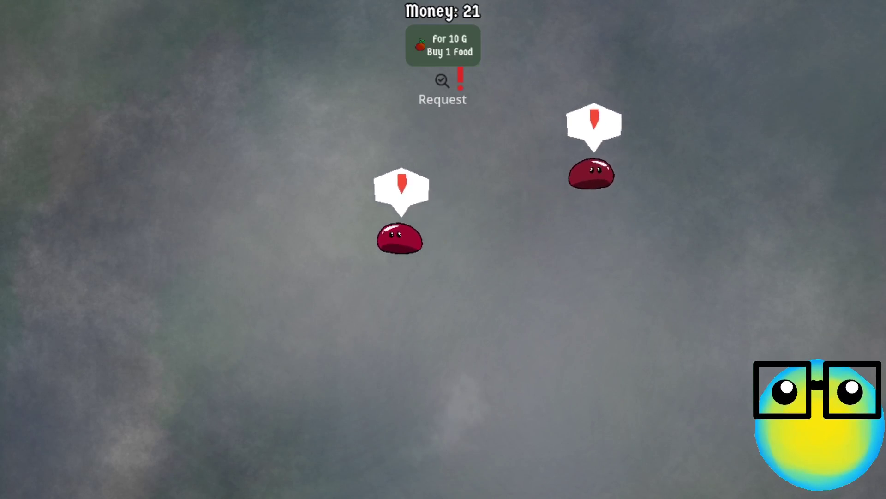
left_click(668, 134)
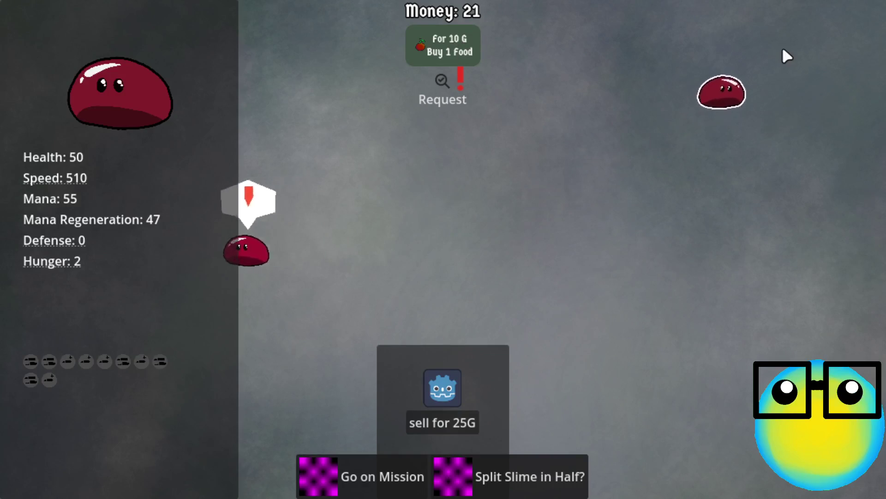
left_click(763, 74)
left_click(455, 41)
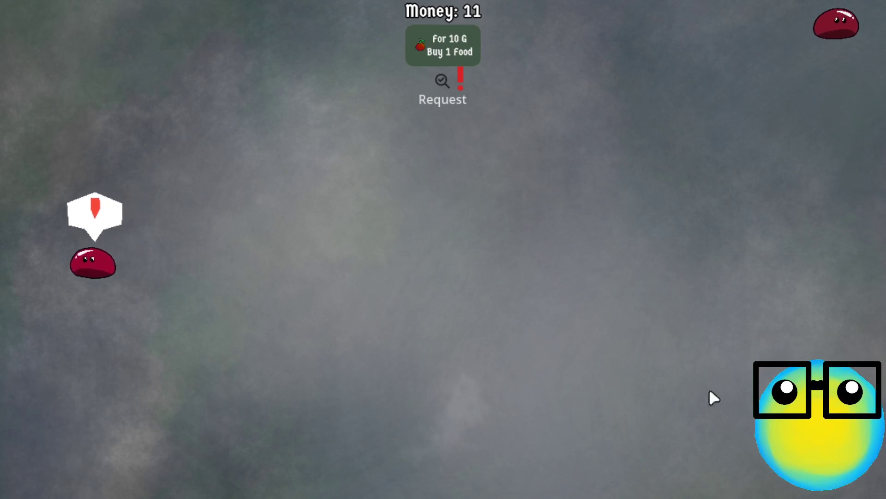
left_click_drag(569, 383, 107, 281)
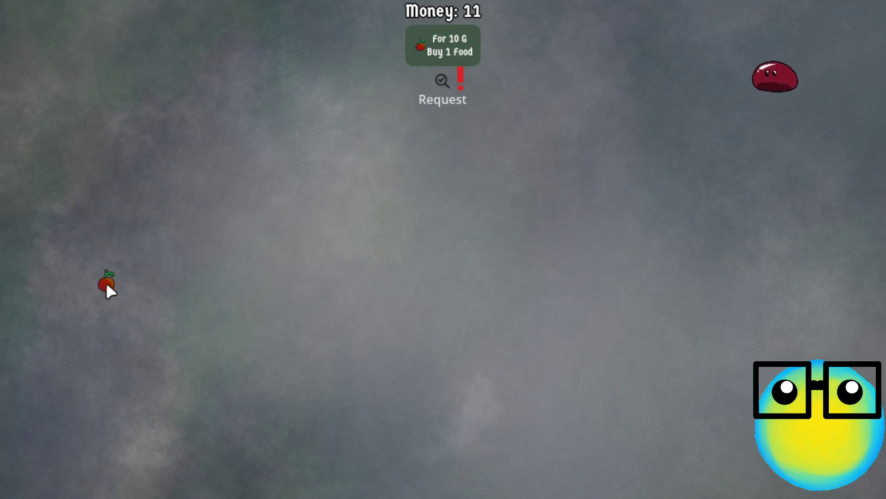
Step: Breed the fed slime with another, sell one for 25G, and send a slime on a mission
left_click(108, 281)
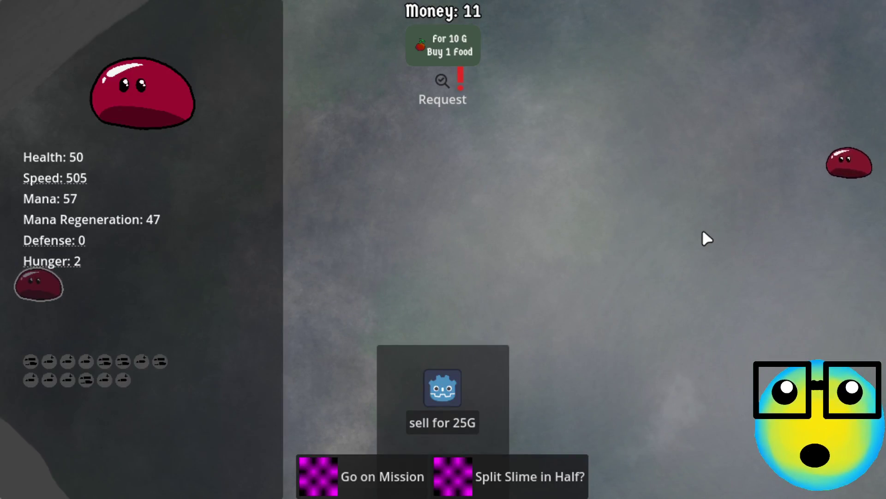
left_click(658, 208)
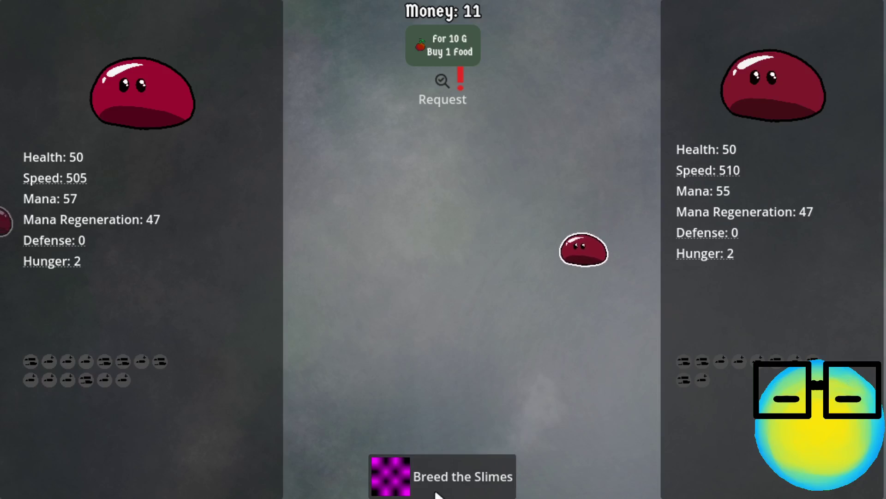
left_click(432, 473)
left_click(520, 294)
left_click(459, 418)
left_click(466, 272)
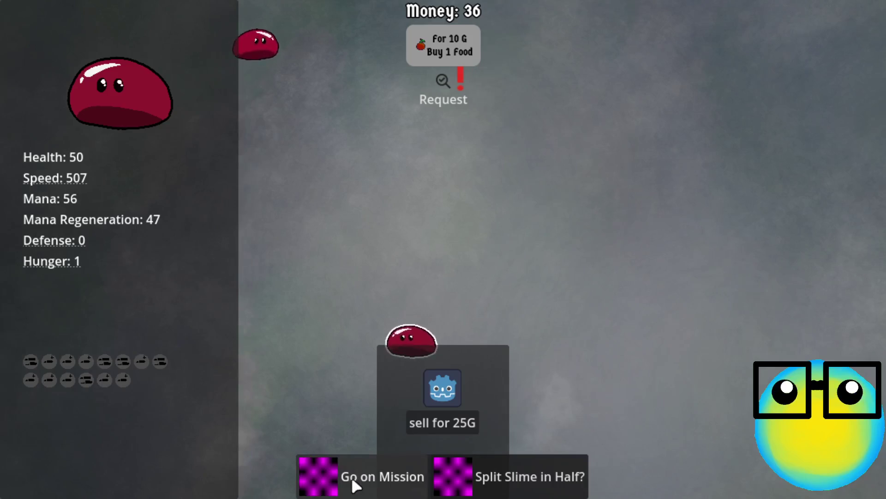
left_click(353, 480)
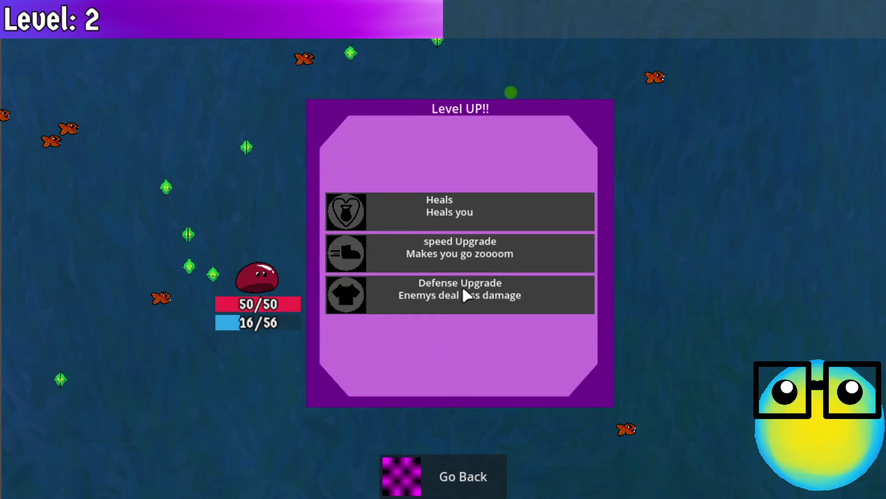
Step: Take Defense, Mana Regeneration and More Bullets twice, then return to the farm
left_click(439, 294)
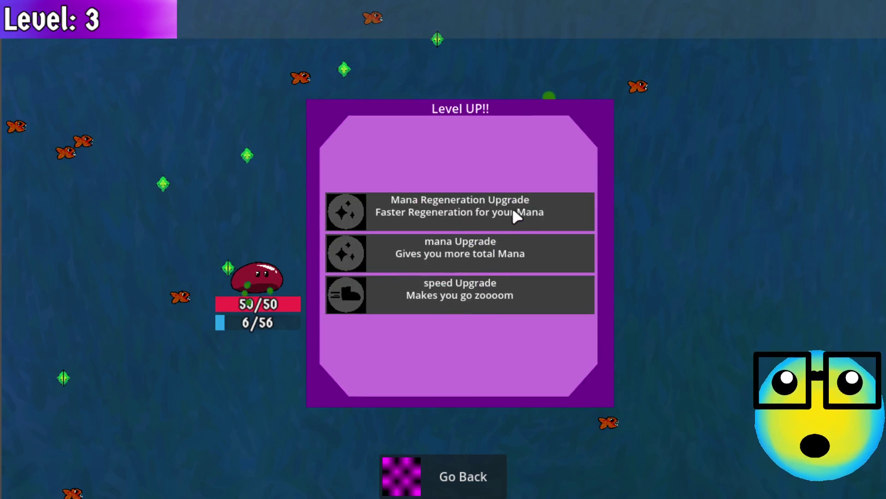
left_click(513, 210)
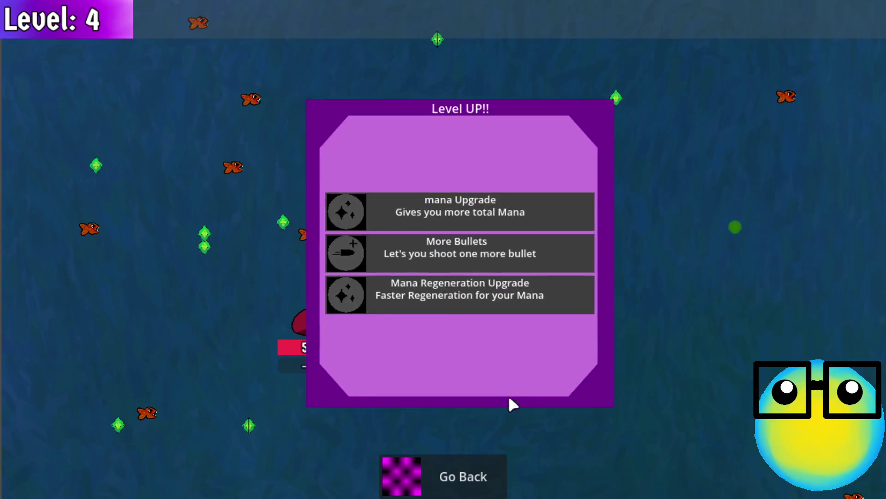
left_click(487, 257)
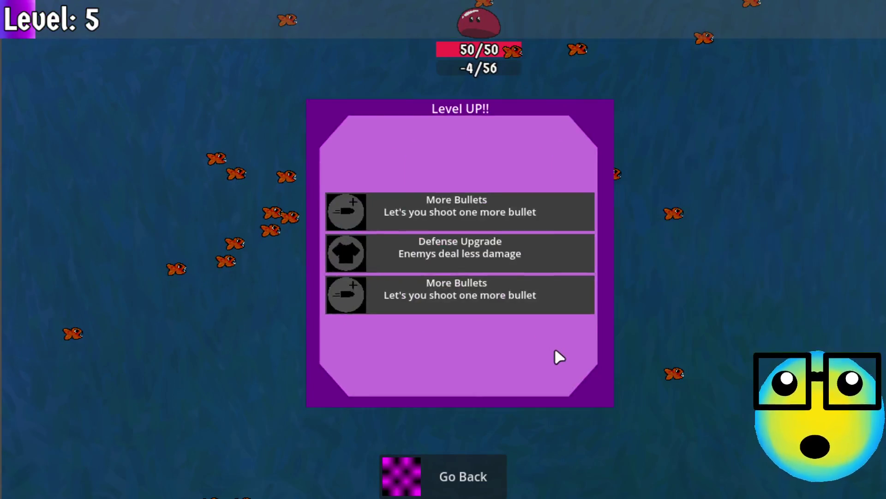
left_click(516, 218)
left_click(453, 490)
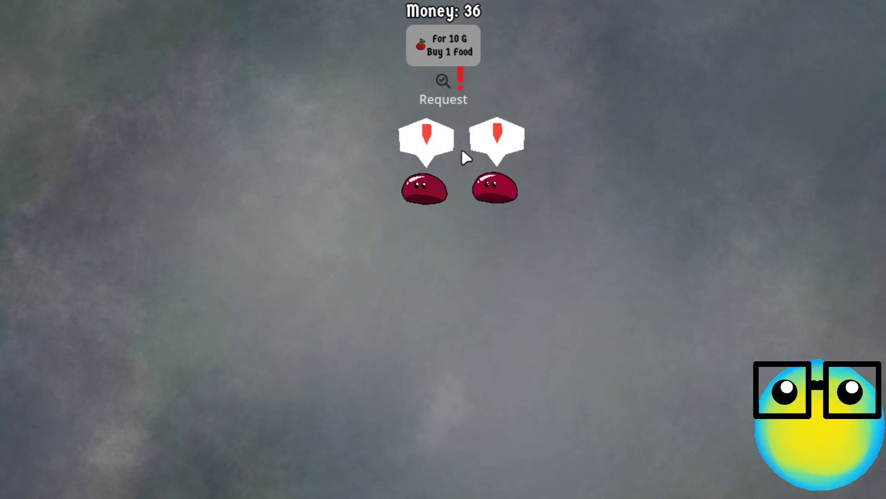
Step: Buy two foods for 10 gold each and carry the apples to the slimes
left_click(446, 47)
left_click(444, 43)
left_click_drag(732, 408, 348, 91)
left_click(319, 58)
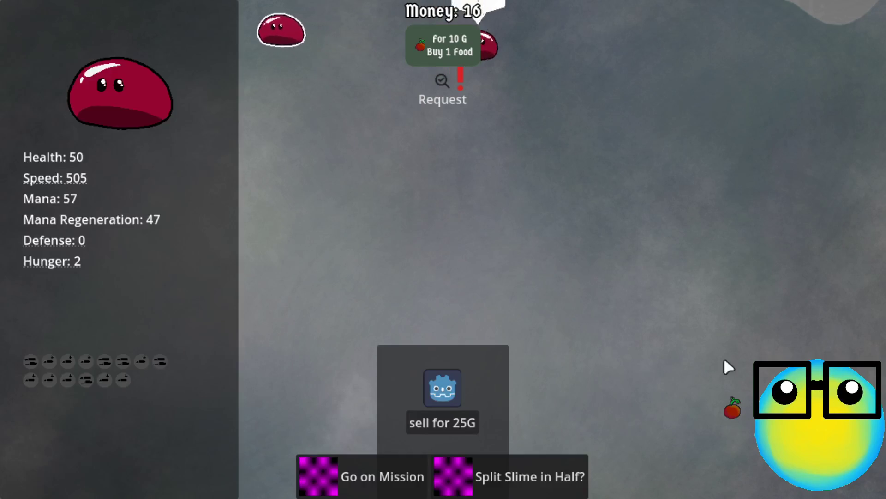
left_click_drag(733, 410, 480, 148)
Step: Breed two pairs of slimes, including the fed ones
left_click(482, 147)
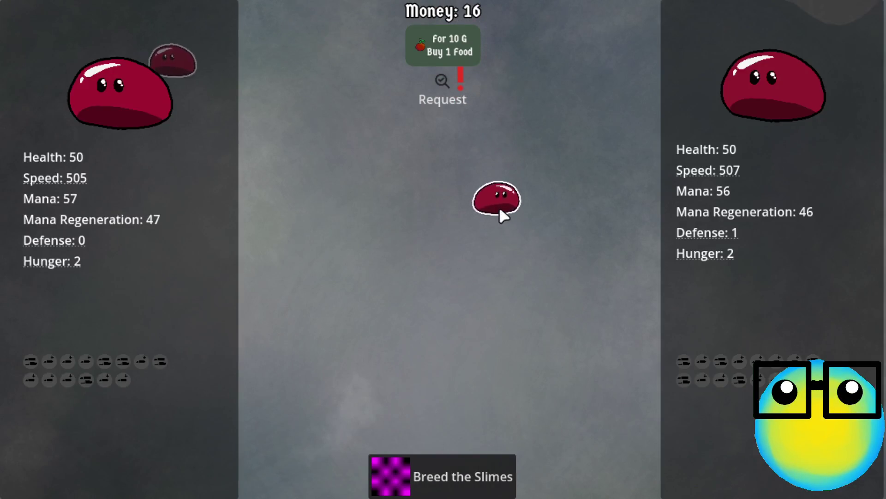
left_click(500, 211)
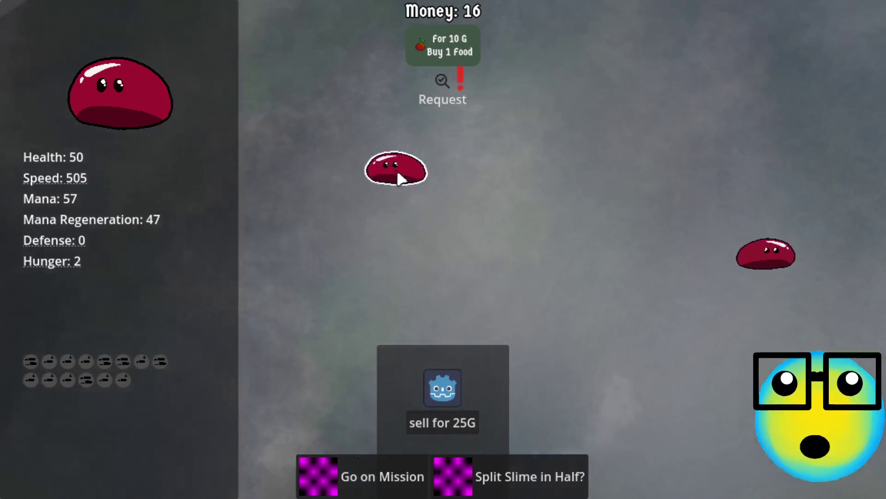
left_click(397, 176)
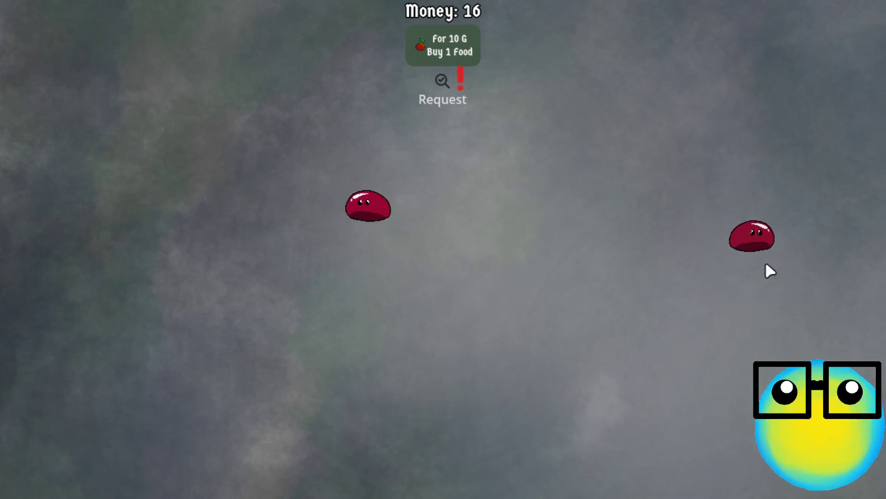
left_click(762, 201)
left_click(325, 280)
left_click(406, 468)
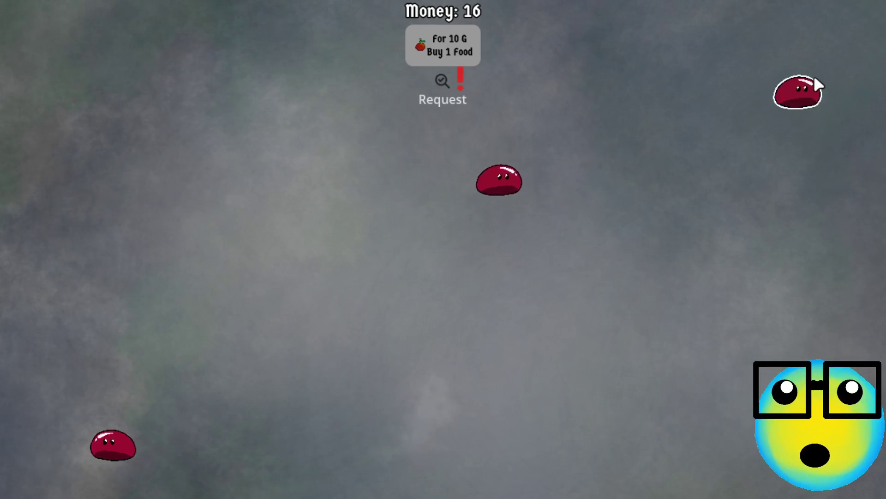
Step: Inspect the slimes, sell the bottom one for 26G to reach 42 money, then select another slime
left_click(810, 79)
left_click(710, 98)
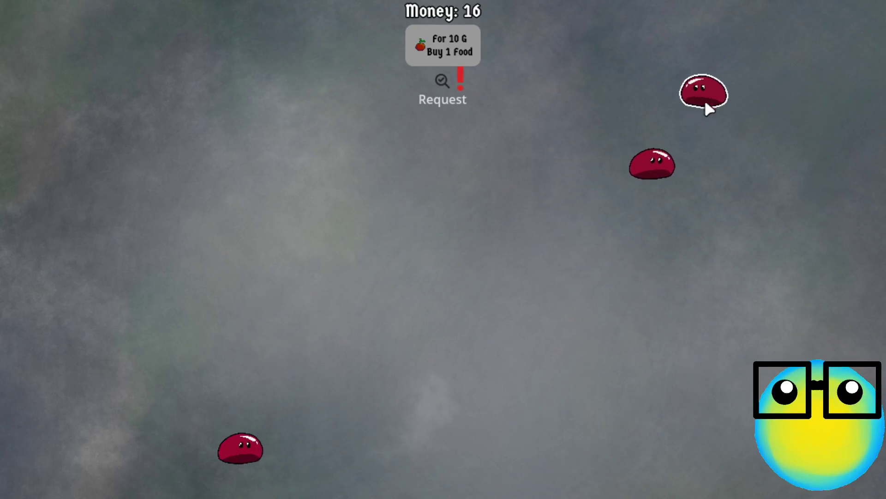
left_click(317, 438)
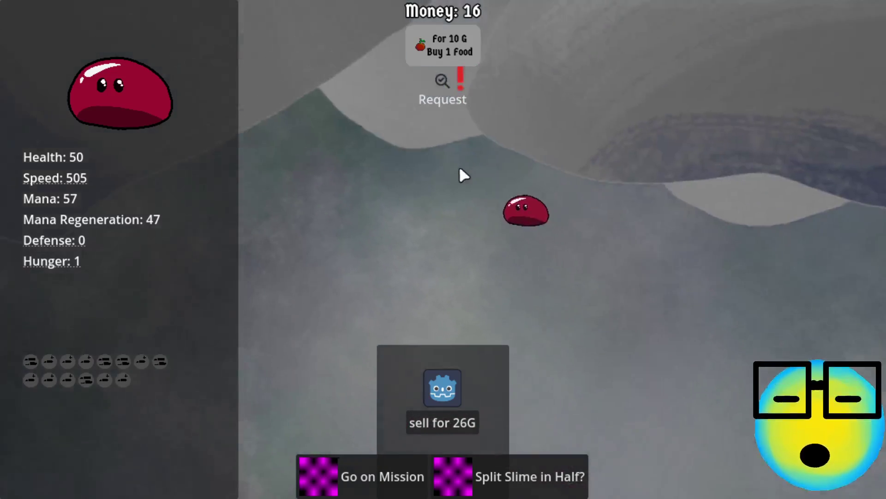
left_click(490, 206)
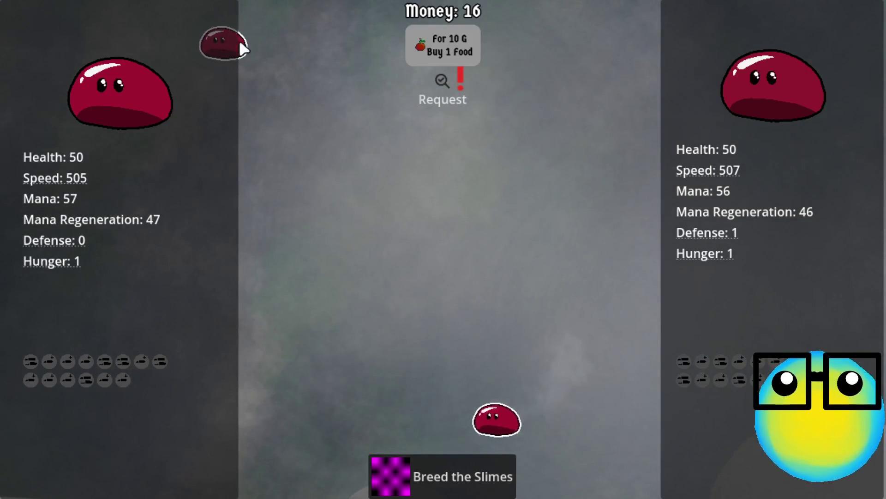
left_click(243, 44)
left_click(442, 423)
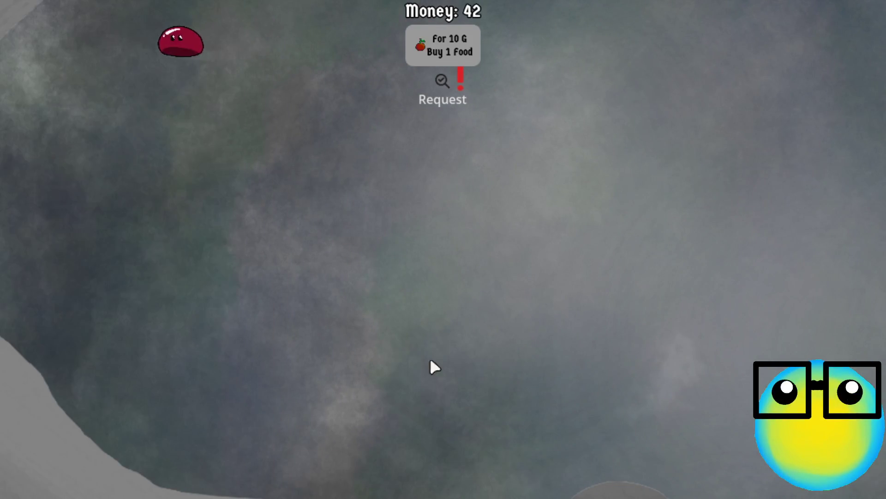
key("w")
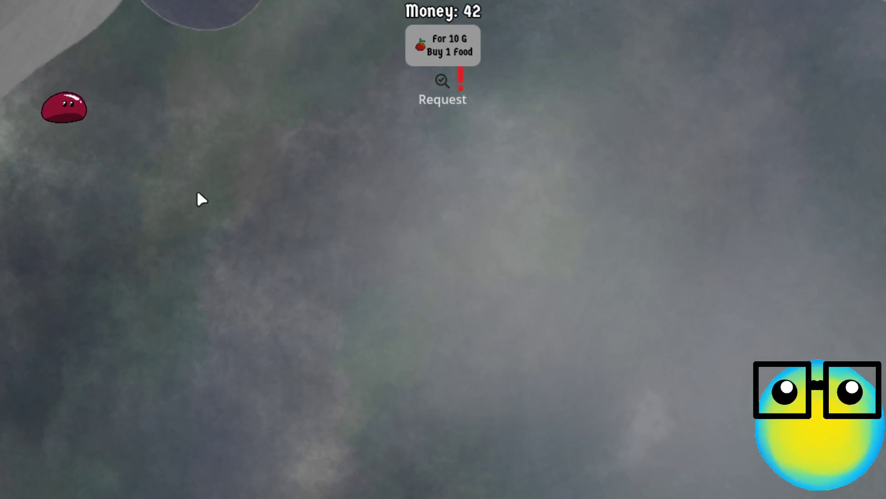
left_click(148, 148)
Step: Send the selected slime on a mission and take More Bullets, bullet2 and Defense Upgrade
left_click(381, 474)
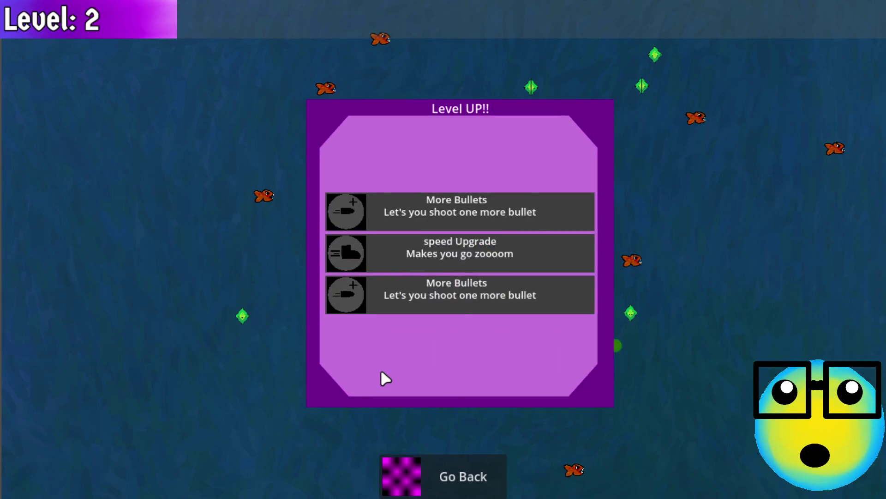
left_click(528, 200)
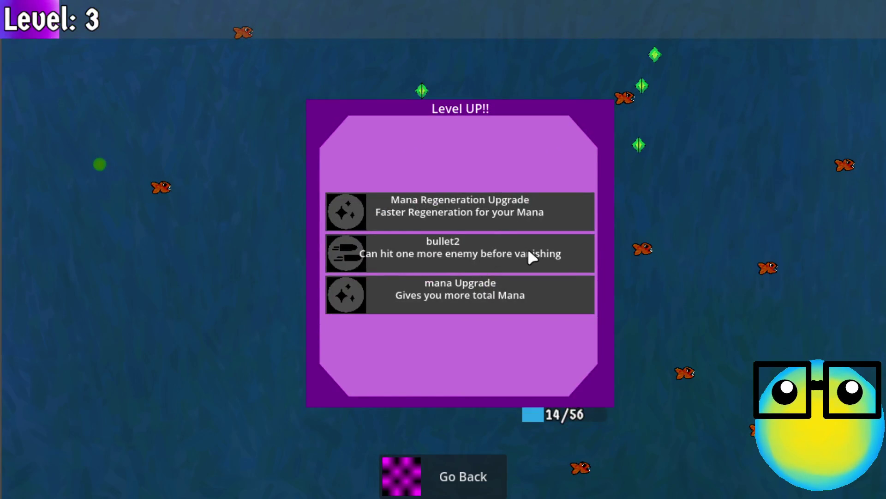
left_click(485, 254)
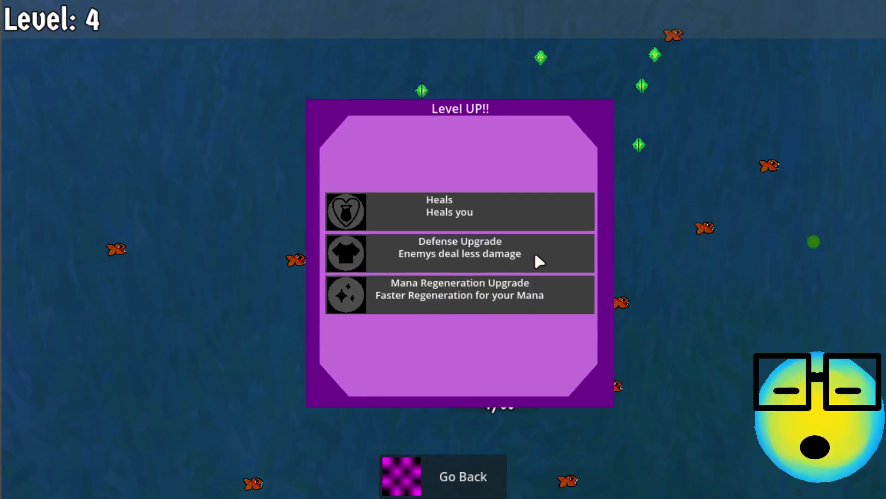
left_click(475, 255)
Step: Steer the slime up-right toward the fish, then down-right, and leave the mission
key("w")
key("d")
key("w")
key("d")
key("s")
key("d")
left_click(436, 470)
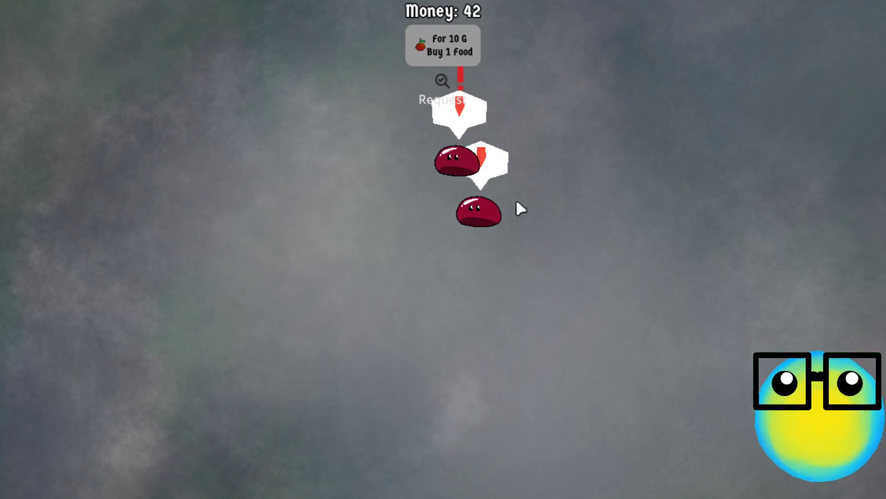
Step: Buy two foods to drop Money to 22, pause and save the game, then return to the editor
left_click(443, 45)
left_click(444, 46)
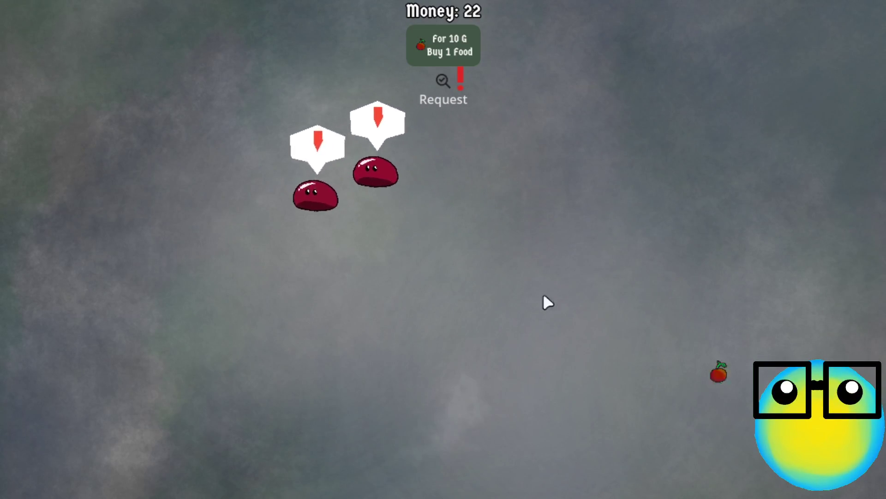
left_click(356, 141)
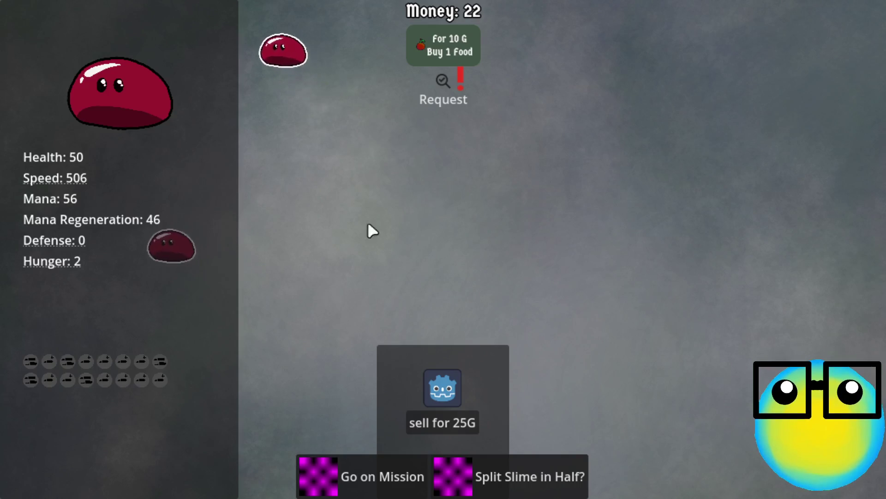
key("Escape")
left_click(447, 253)
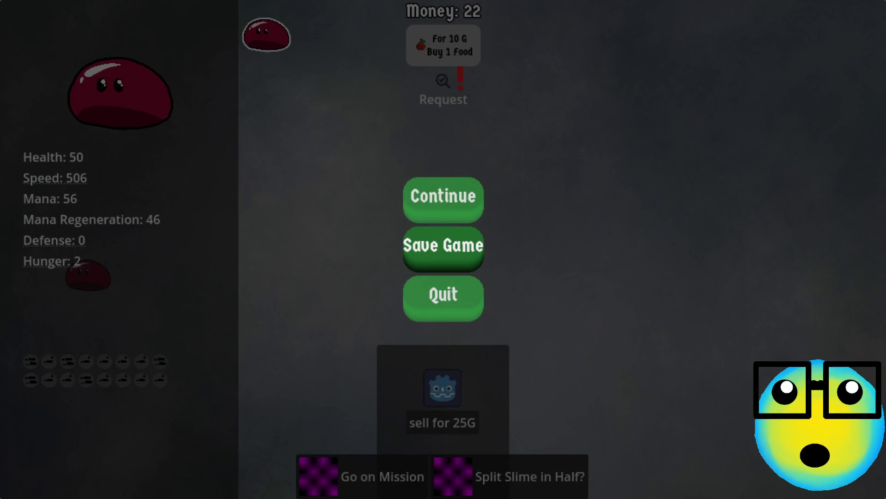
key("alt+Tab")
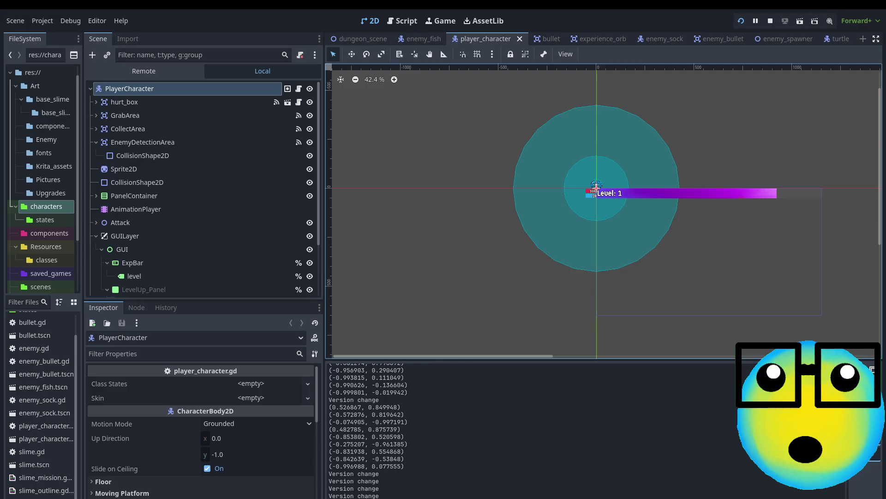
Step: Open enemy.gd from the enemy_fish scene in the Script editor
left_click(811, 74)
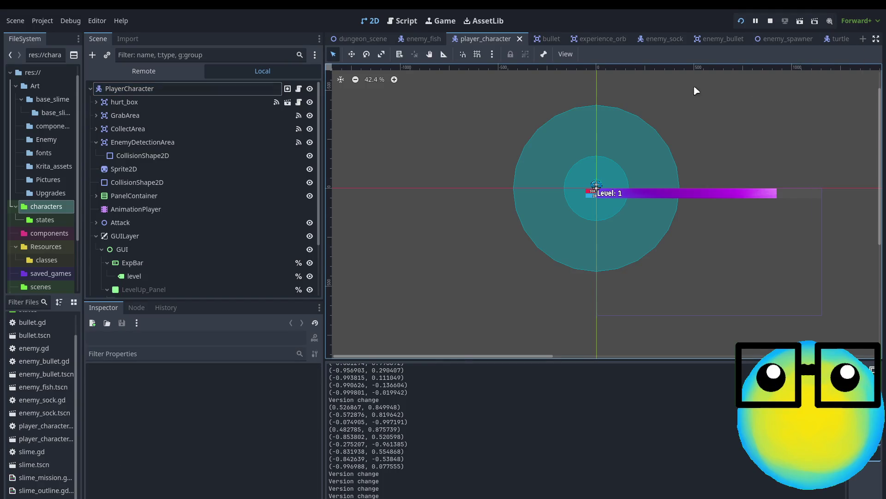
left_click(416, 37)
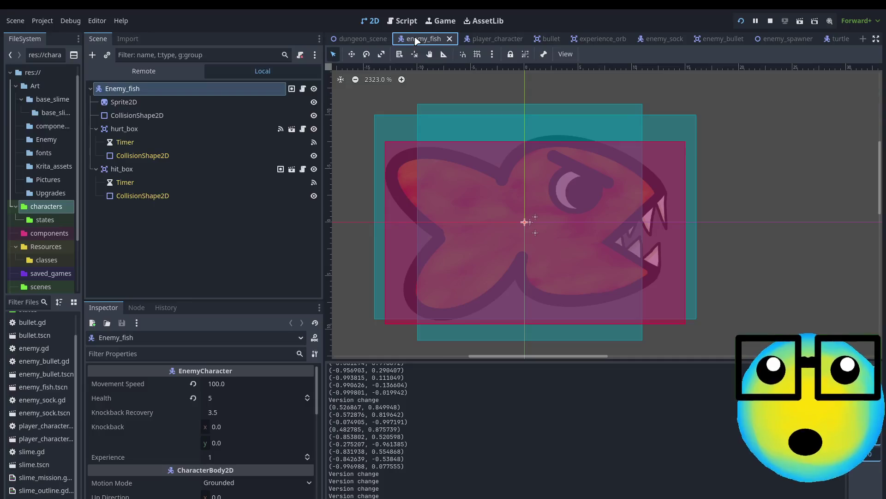
left_click(302, 93)
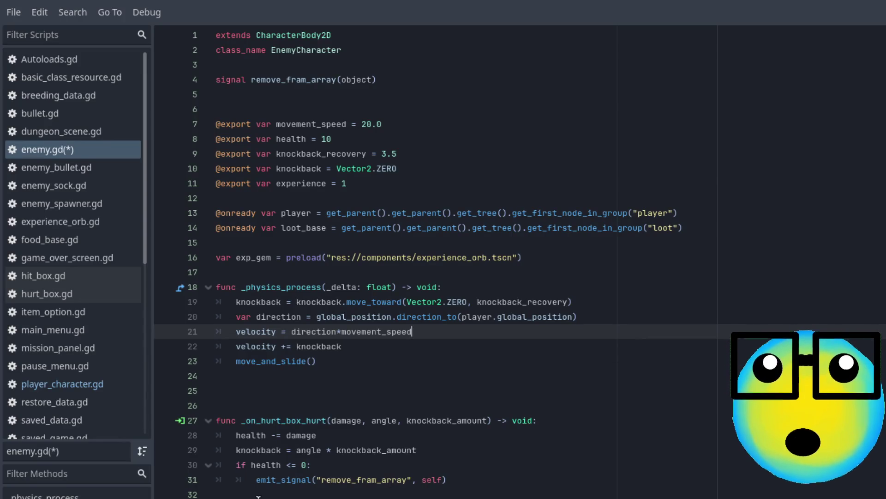
Step: Add an indented line inside the 'if health <= 0:' branch of enemy.gd
left_click_drag(236, 464, 220, 495)
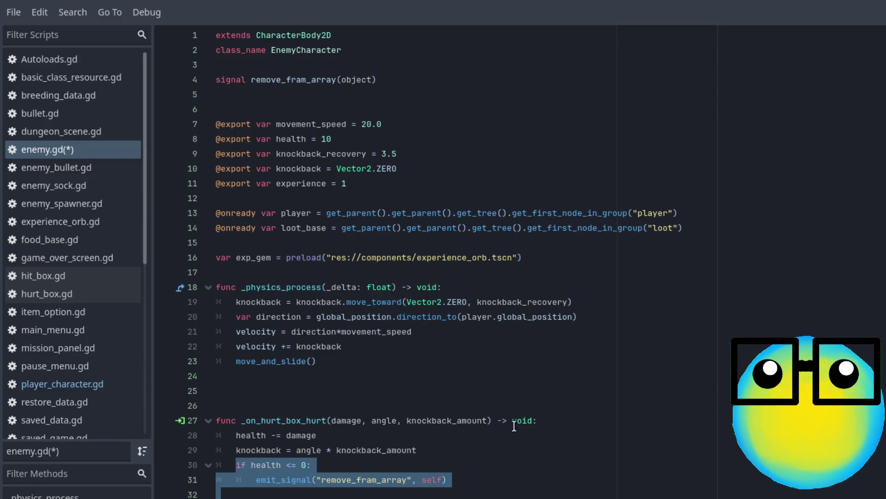
left_click(562, 420)
left_click(342, 470)
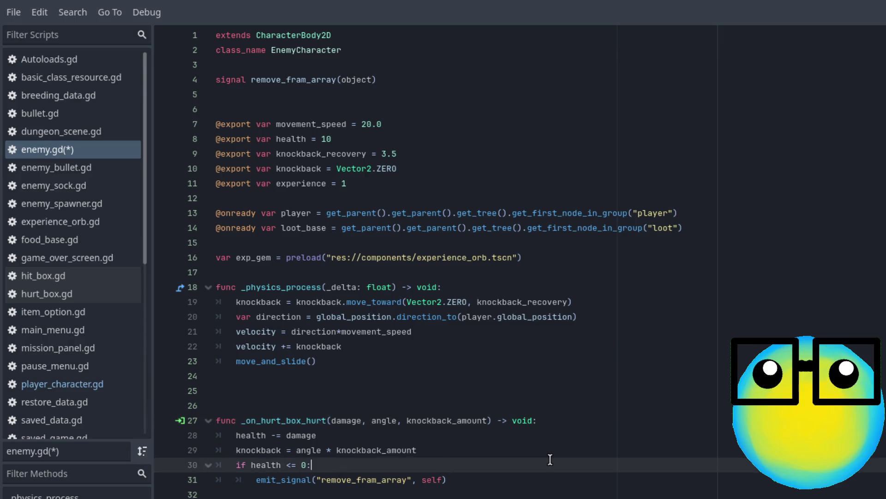
key("Return")
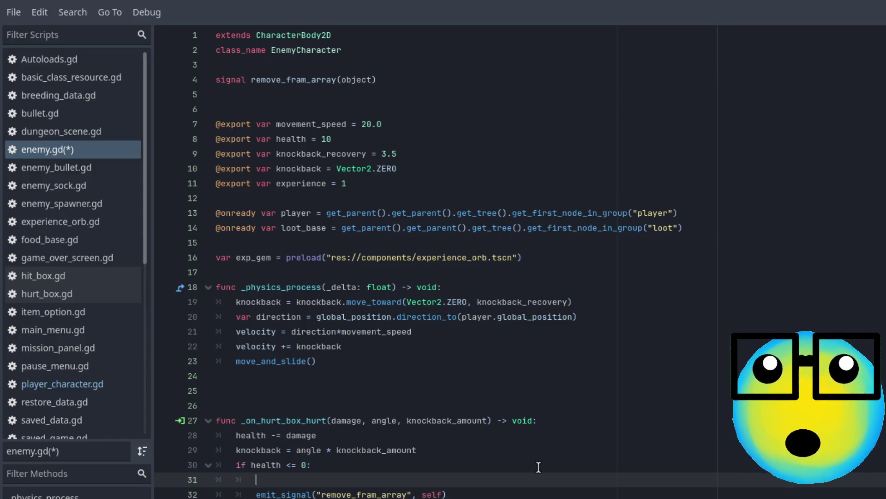
key("BackSpace")
key("BackSpace")
key("BackSpace")
left_click(321, 494)
key("Tab")
key("Tab")
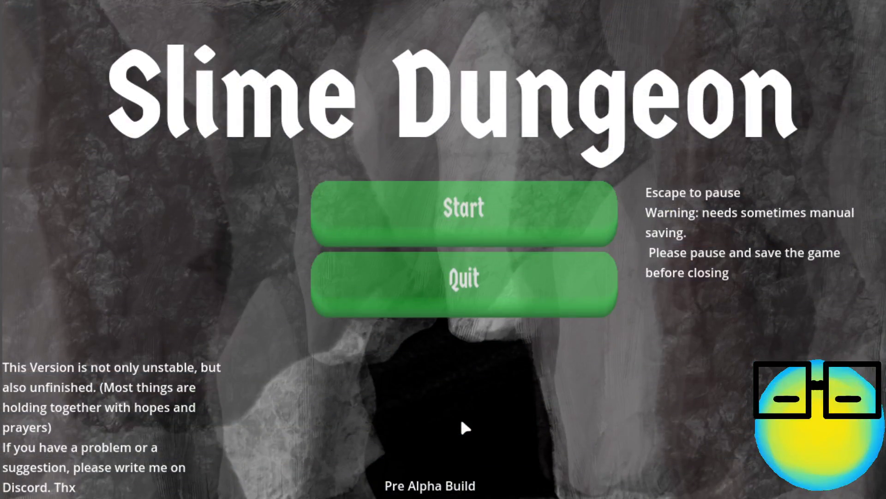
Step: Start the game and compare slime stats, then deselect them without breeding
left_click(475, 210)
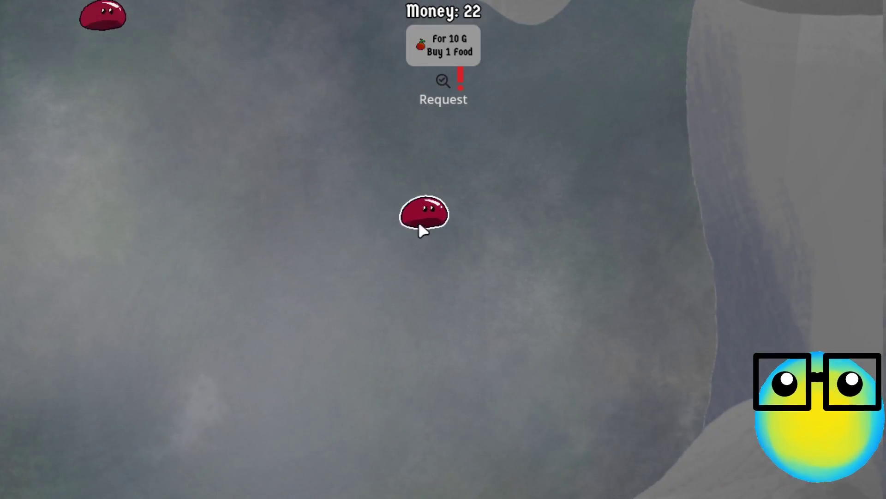
left_click(418, 224)
left_click(496, 234)
left_click(247, 26)
left_click(294, 39)
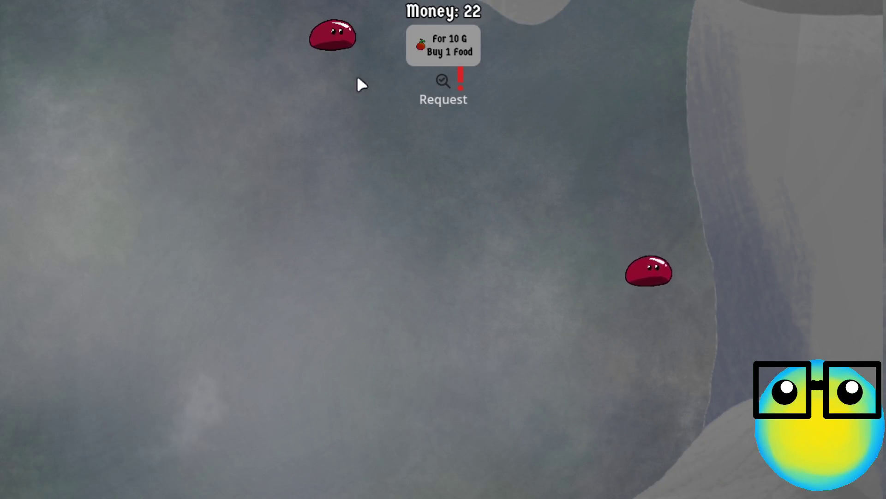
left_click(341, 40)
left_click(720, 295)
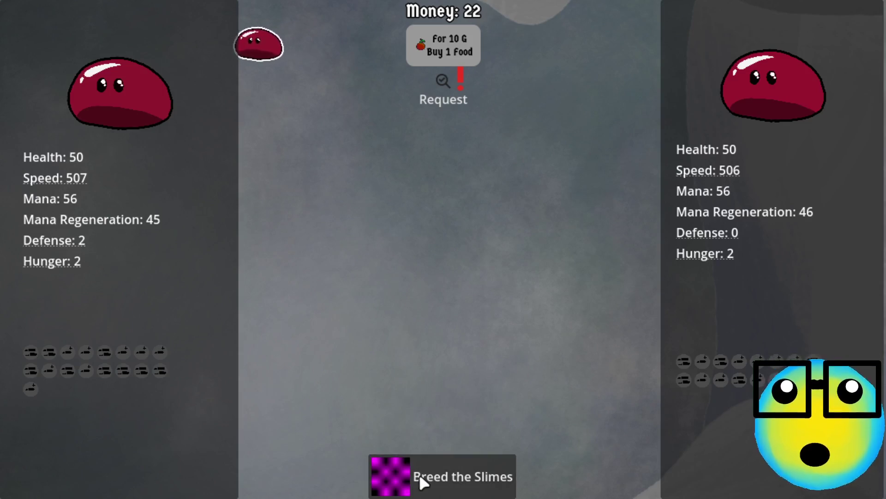
left_click(419, 474)
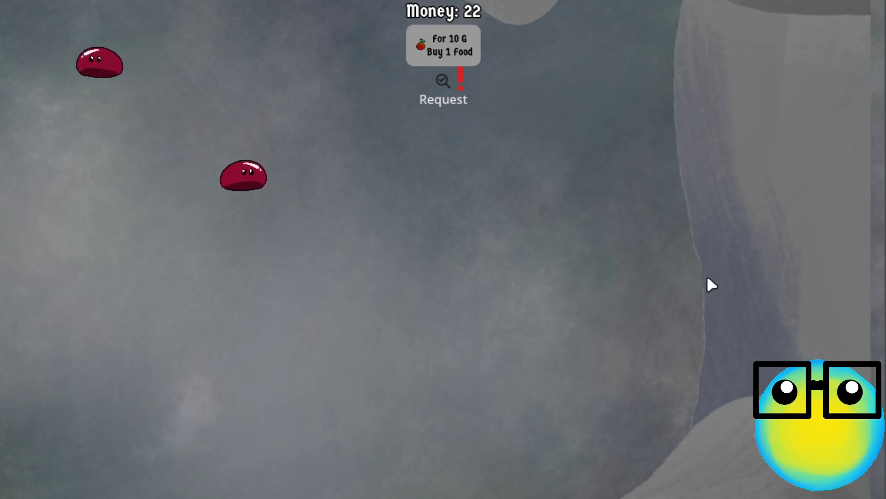
Step: Sell one slime for 25G and send another slime on a mission
left_click(674, 300)
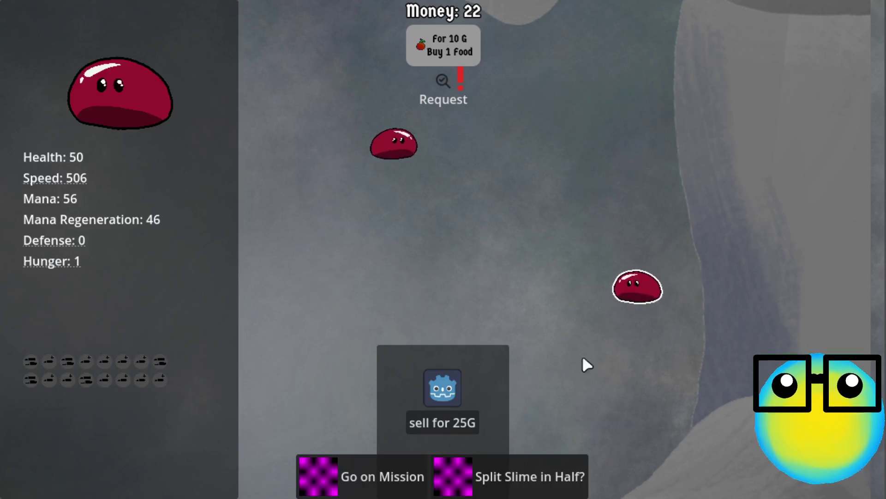
left_click(445, 427)
left_click(476, 194)
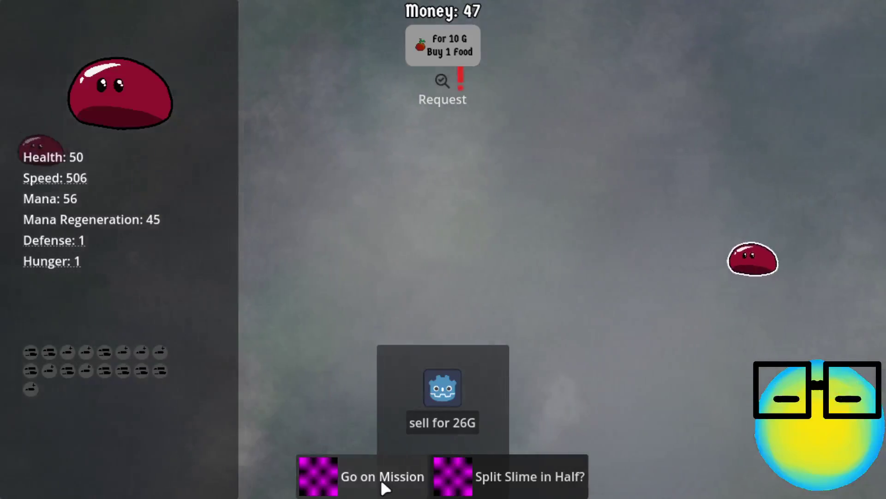
left_click(387, 486)
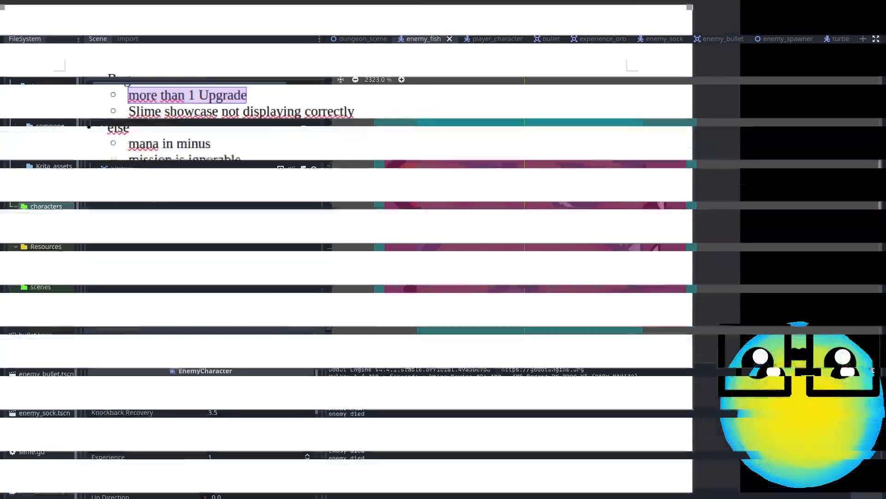
Step: Add an 'XP : starting lvl *5' note with values 5, 10 and 15 below the bug list
left_click(654, 126)
left_click(275, 155)
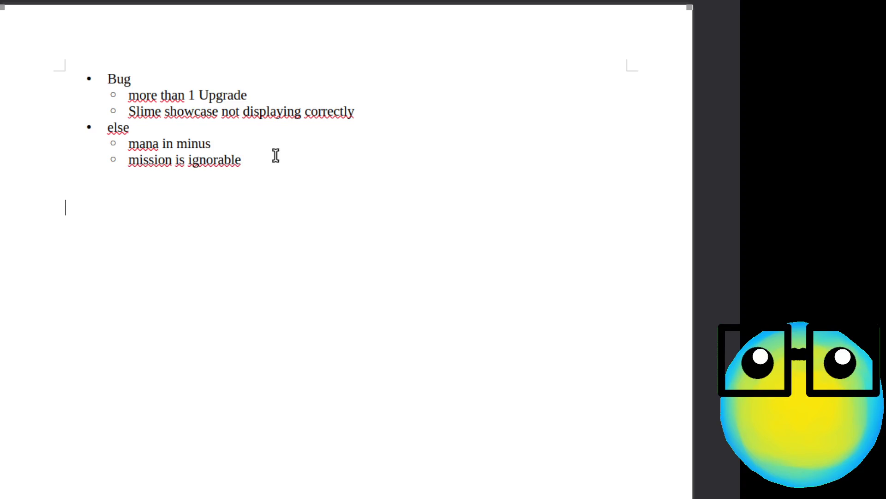
key("Return")
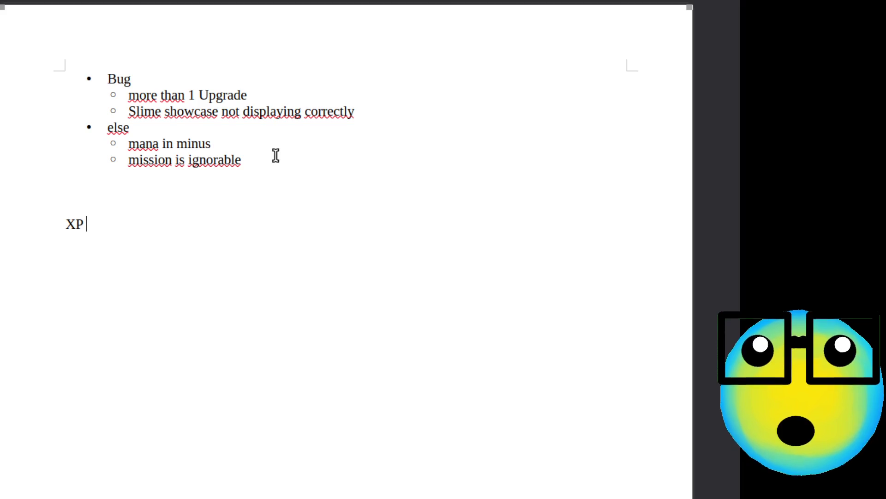
type("XP :")
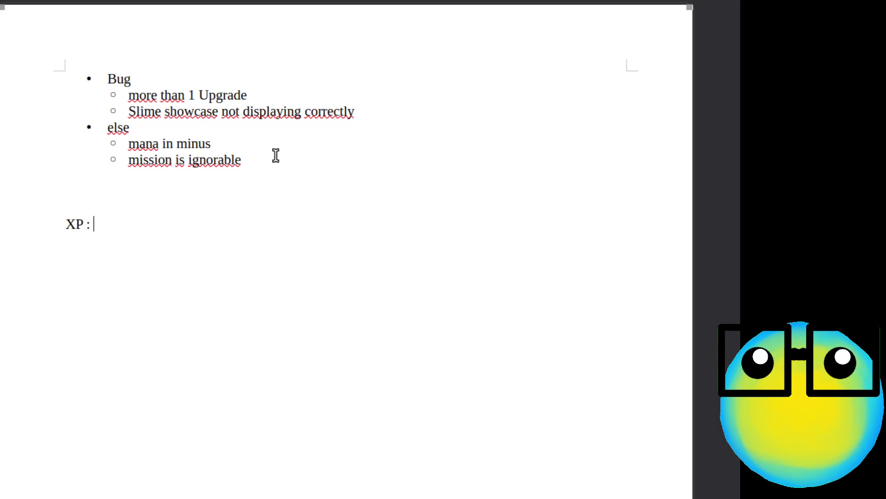
type("starting ")
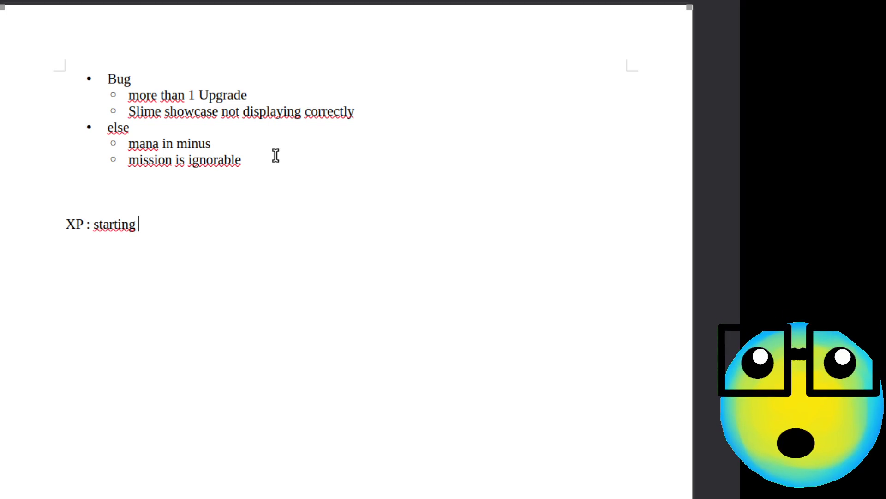
type("v")
key("BackSpace")
key("BackSpace")
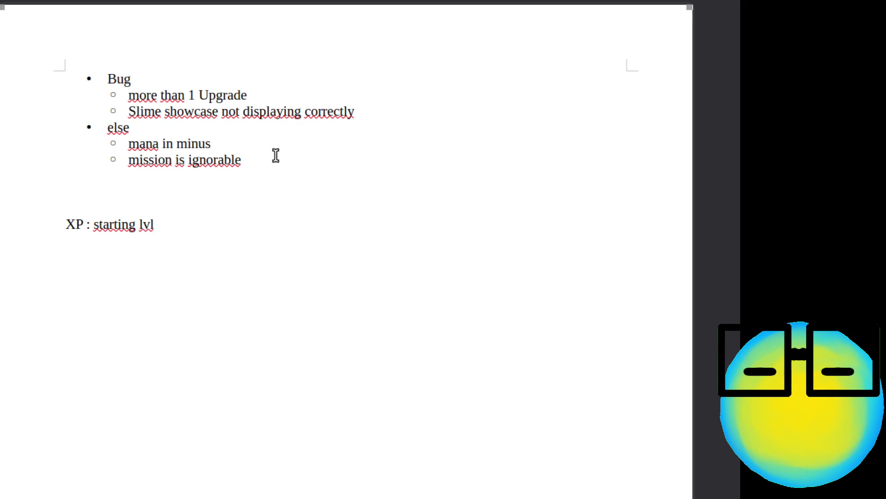
type(" *5")
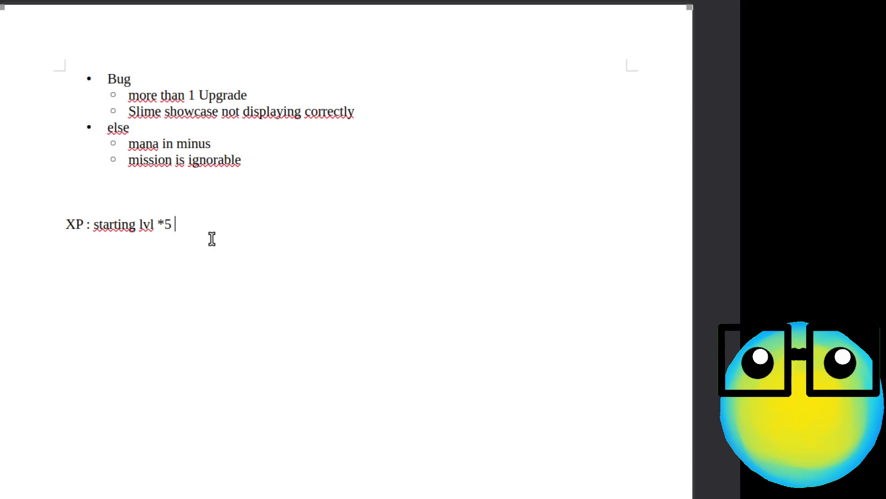
key("Return")
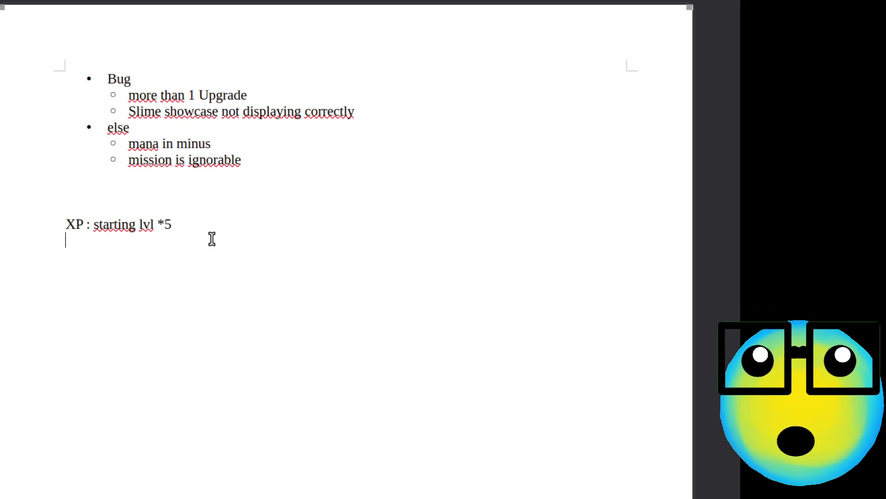
type("5 ")
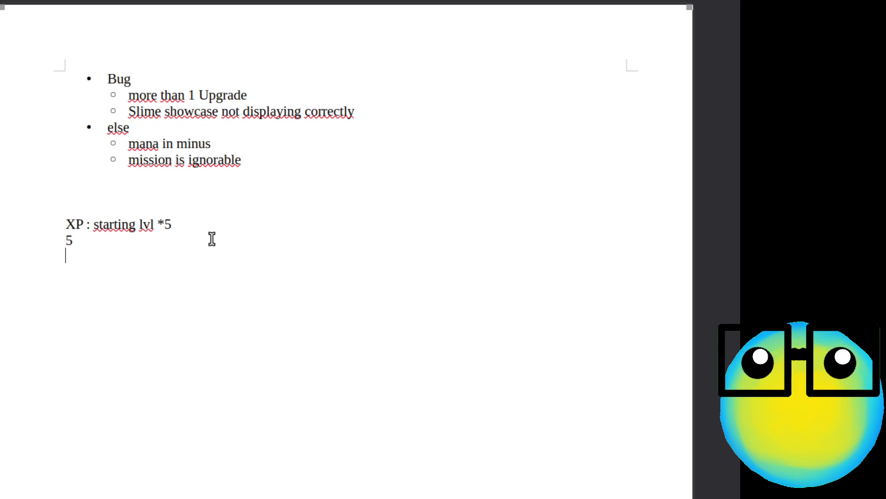
type("10")
key("Return")
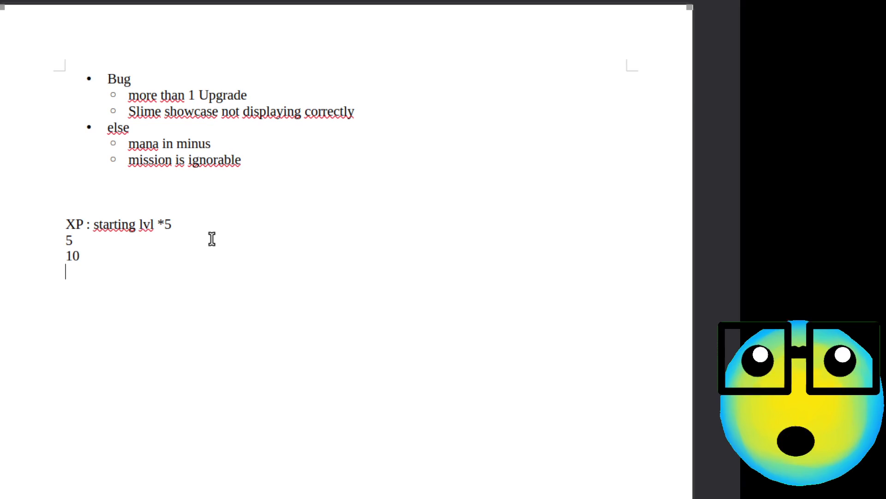
type("15")
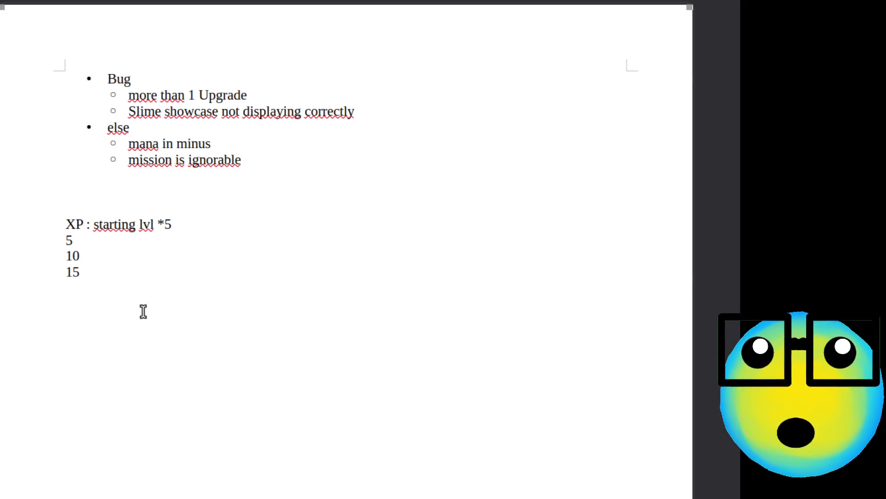
Step: Delete the whole XP note along with its values
left_click(73, 241)
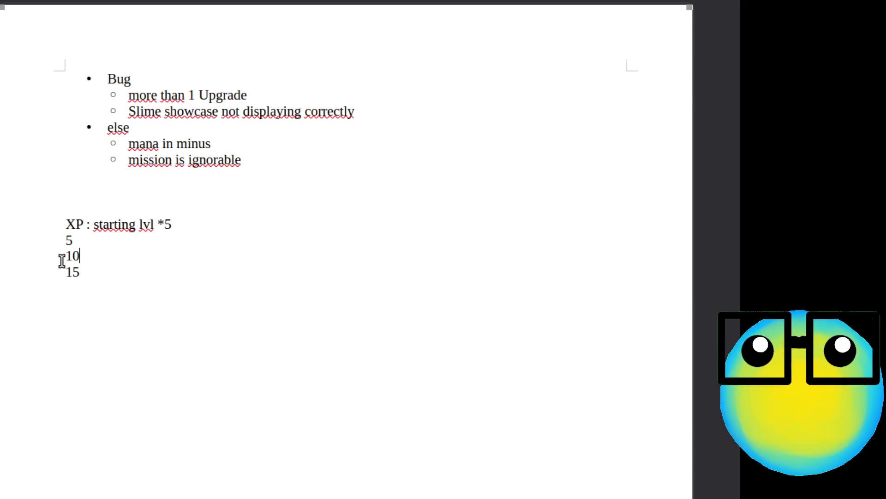
left_click_drag(81, 273, 32, 224)
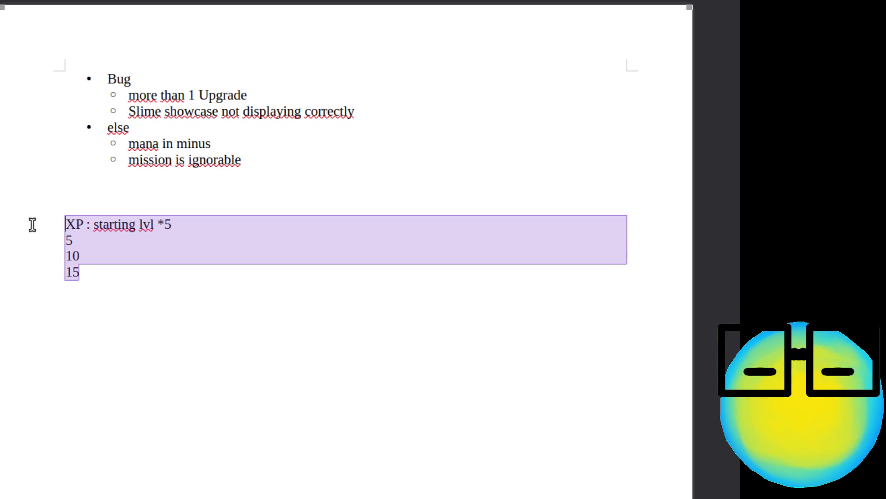
key("BackSpace")
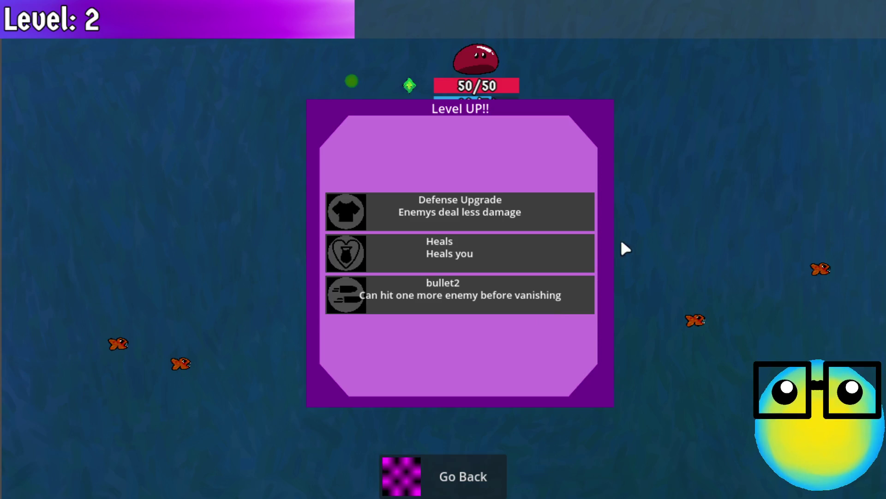
Step: Take bullet2, play to level 3, pick another upgrade, then leave the mission
left_click(425, 290)
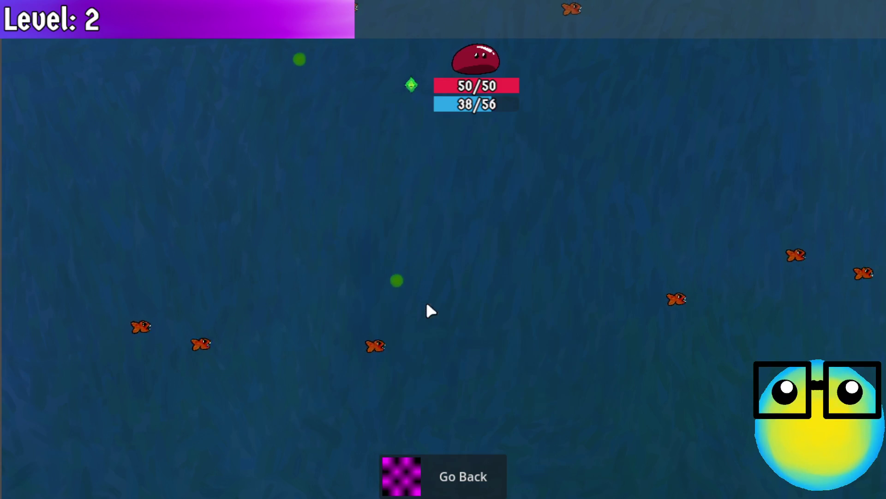
key("a")
key("s")
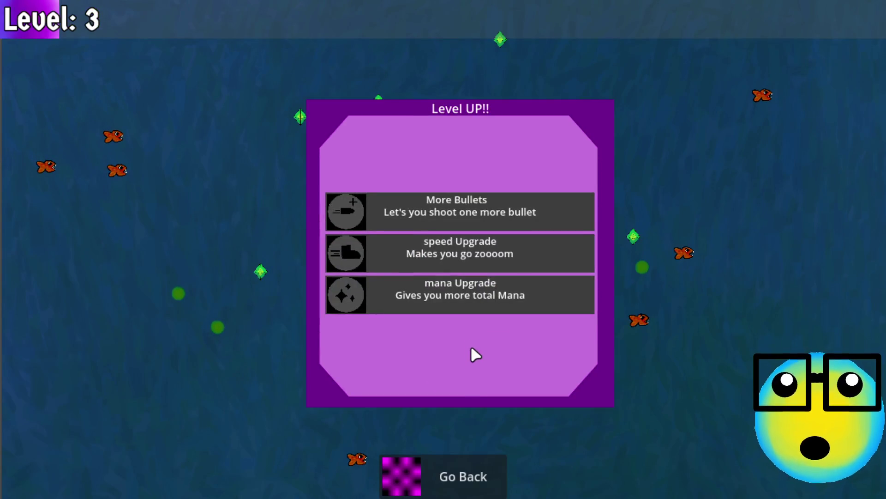
left_click(481, 215)
key("a")
left_click(438, 473)
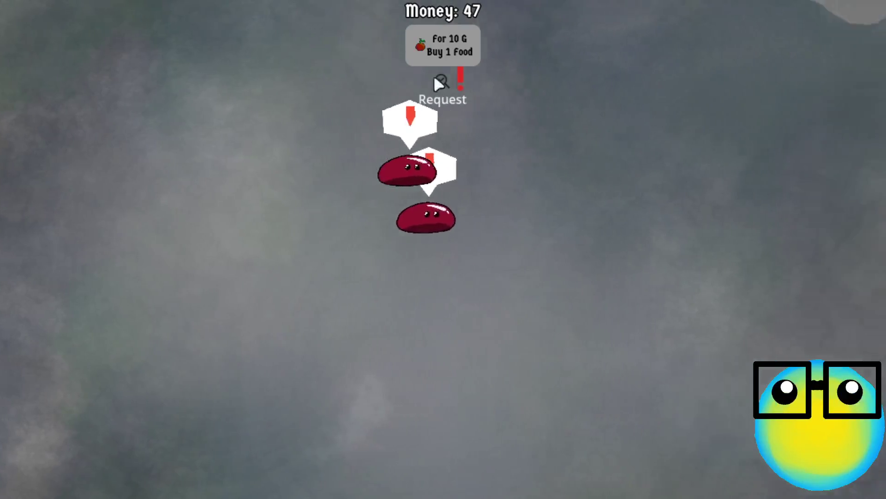
Step: Buy two food for 10 gold each and carry them to the slimes
left_click(455, 55)
mouse_move(662, 388)
left_mouse_down()
mouse_move(524, 286)
mouse_move(499, 217)
left_mouse_up()
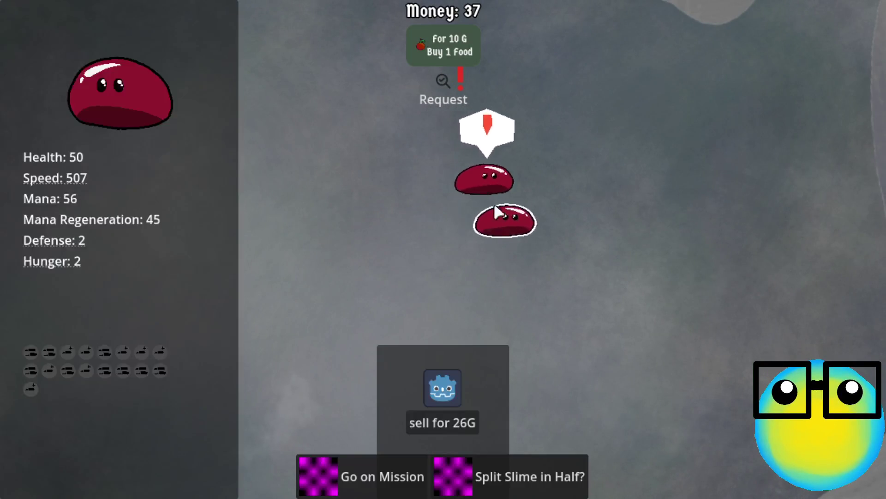
left_click(575, 253)
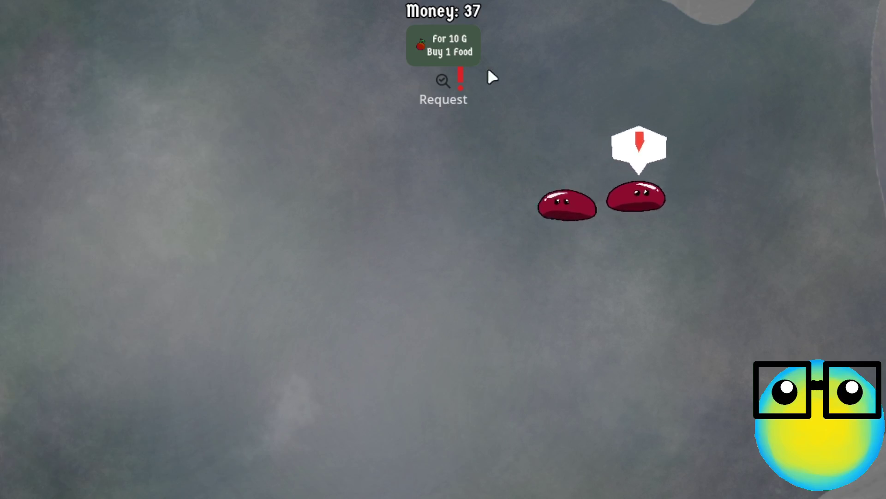
left_click(450, 42)
left_click_drag(647, 390, 747, 225)
Step: Compare slimes, sell the top-right slime for 26G, and save the game
left_click(748, 221)
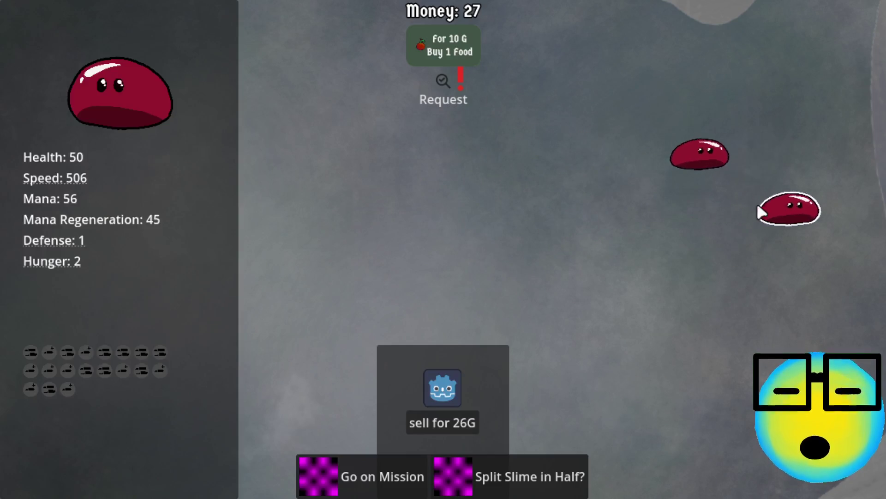
left_click(776, 125)
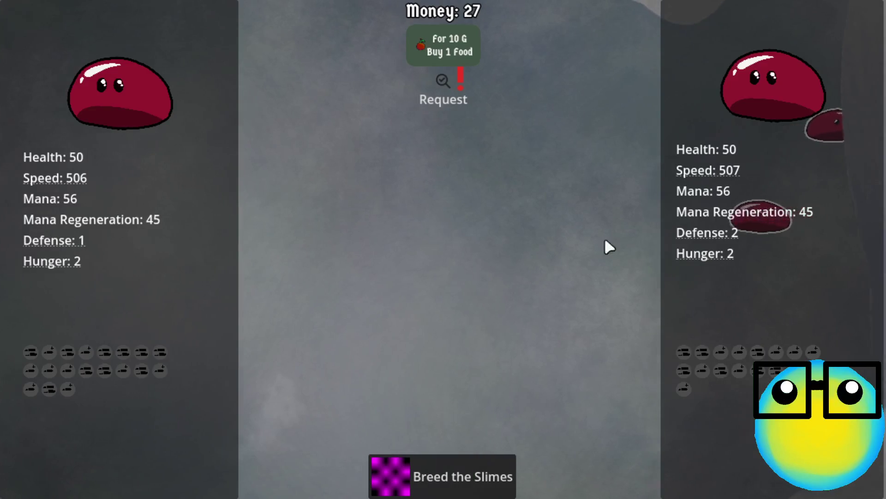
left_click(434, 469)
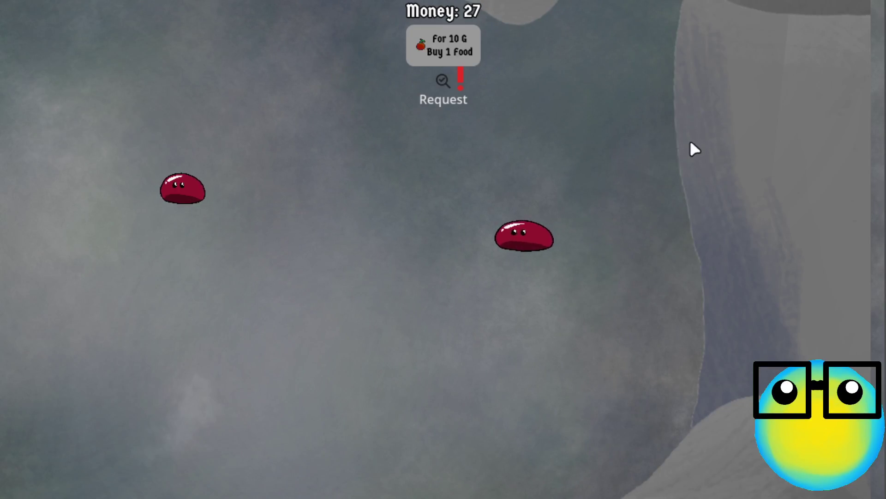
left_click(650, 96)
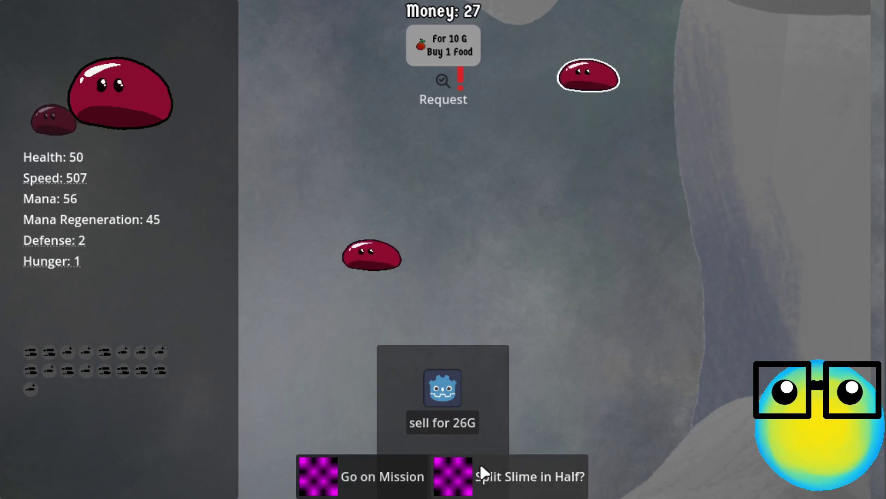
left_click(443, 422)
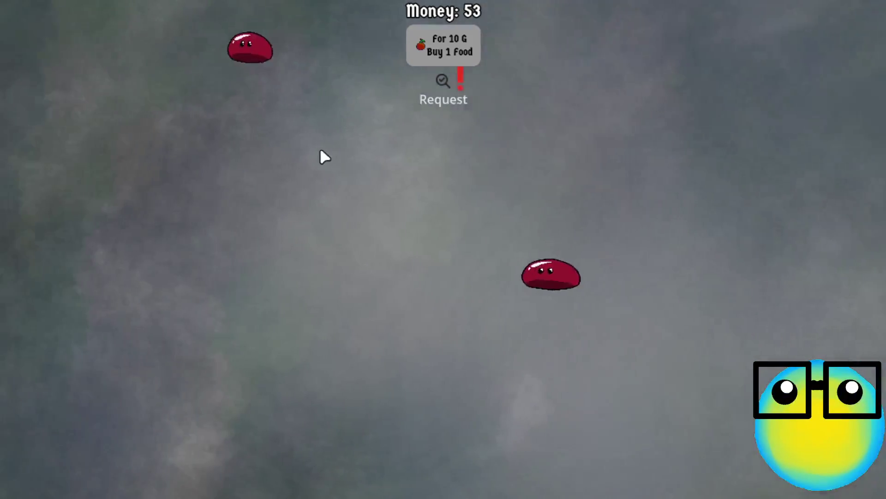
key("Escape")
left_click(427, 252)
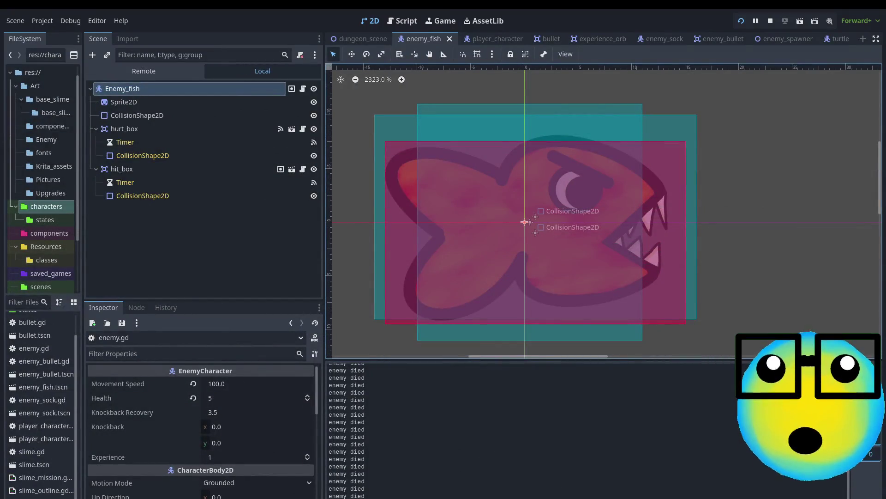
Step: Scroll the Output panel up to review the 'enemy died' prints
scroll(433, 460, "up", 1)
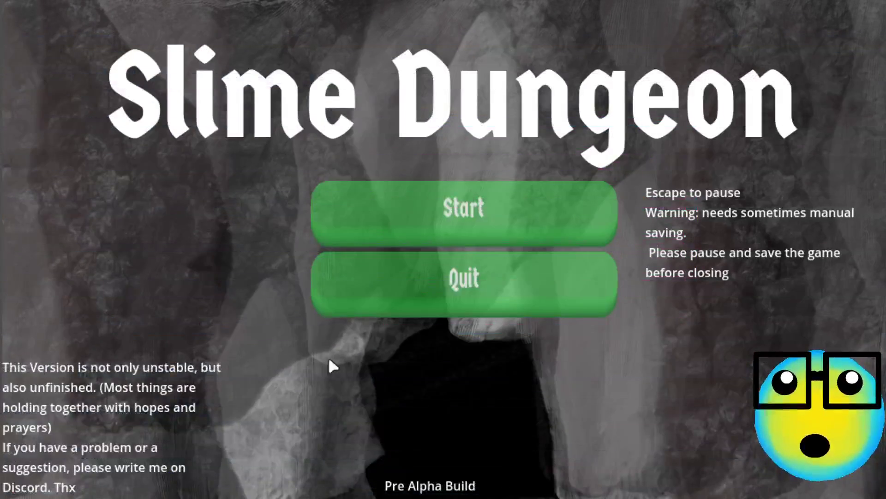
Step: Start a run, send a slime on a mission, and shoot bullets at the fish
left_click(502, 217)
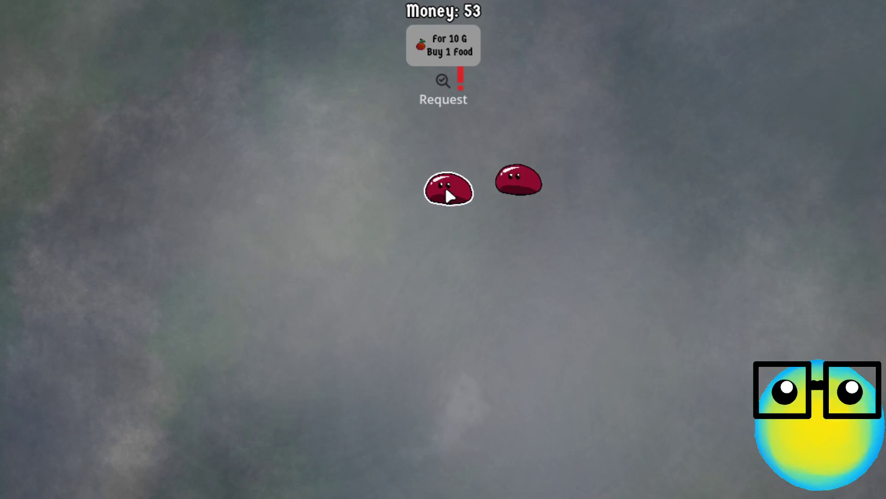
left_click(445, 186)
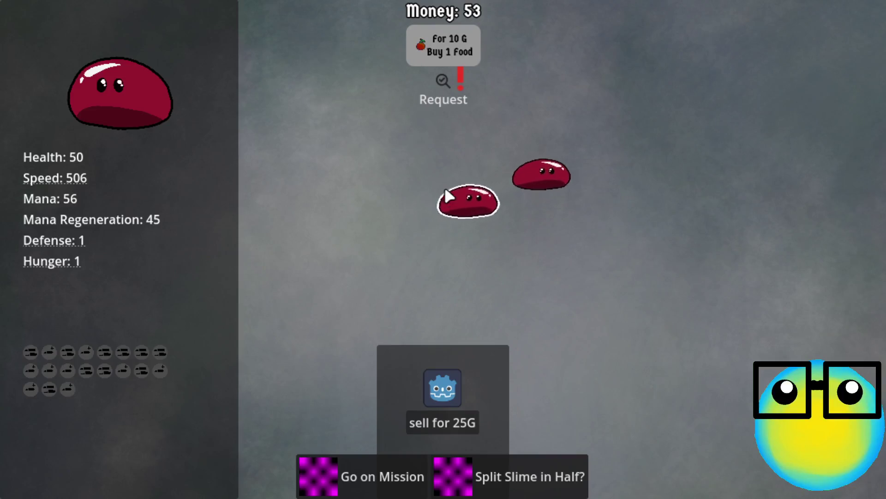
left_click(357, 465)
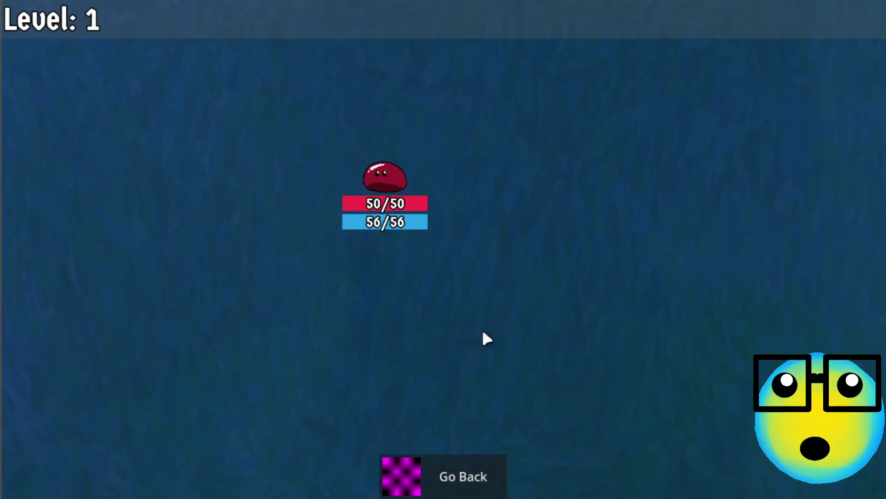
left_click(714, 289)
left_click(821, 62)
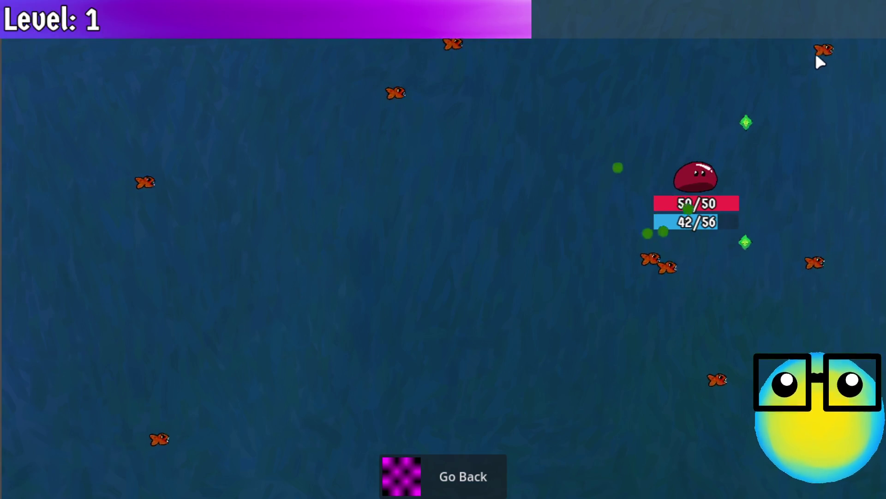
left_click(732, 114)
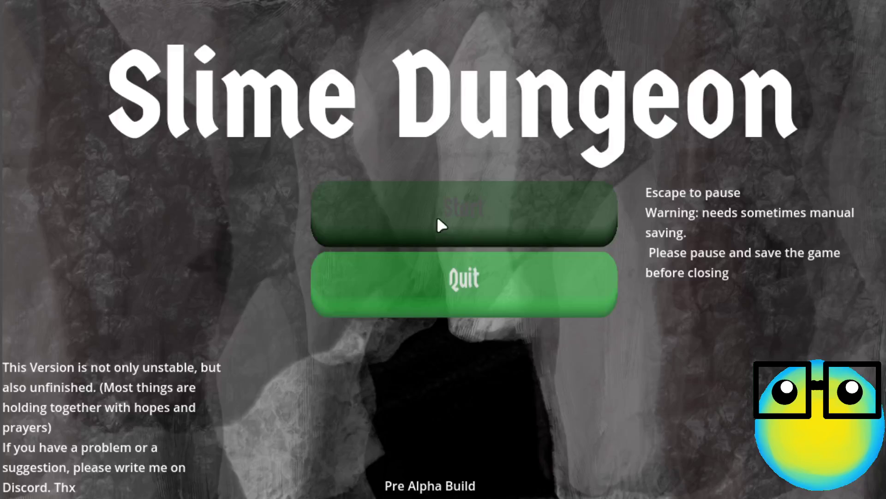
Step: Start another slime mission and leave it shortly after
left_click(438, 220)
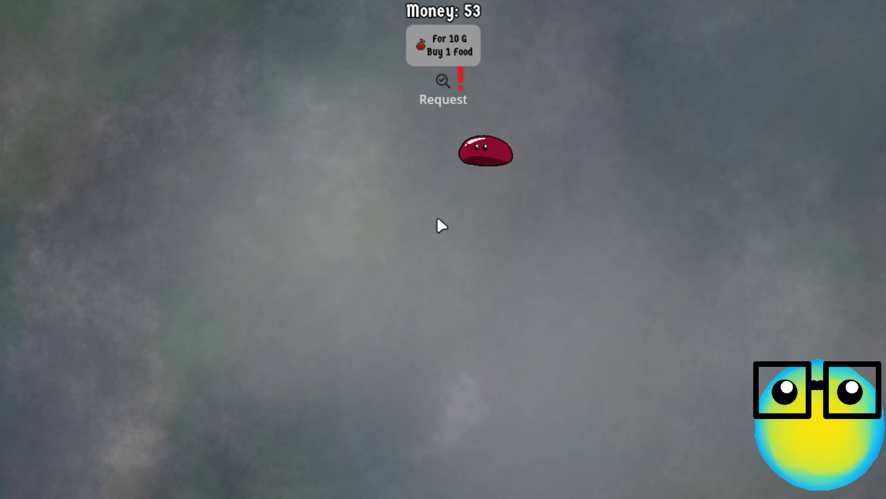
left_click(457, 178)
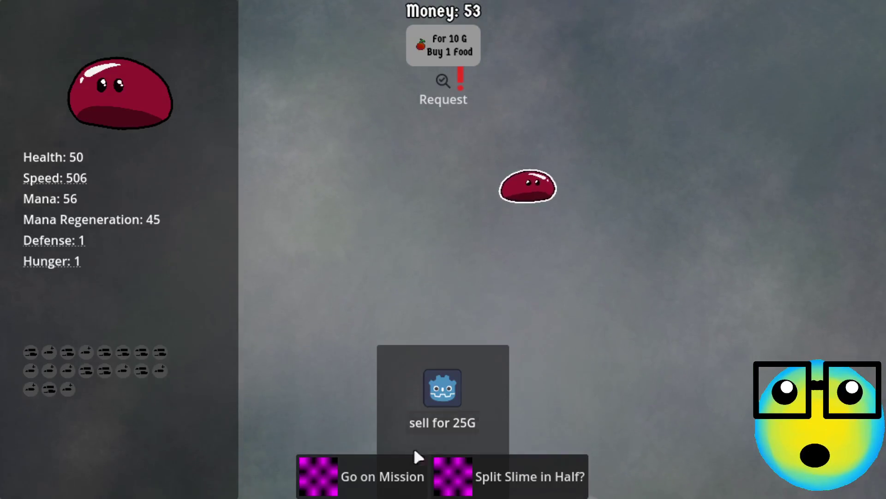
left_click(359, 486)
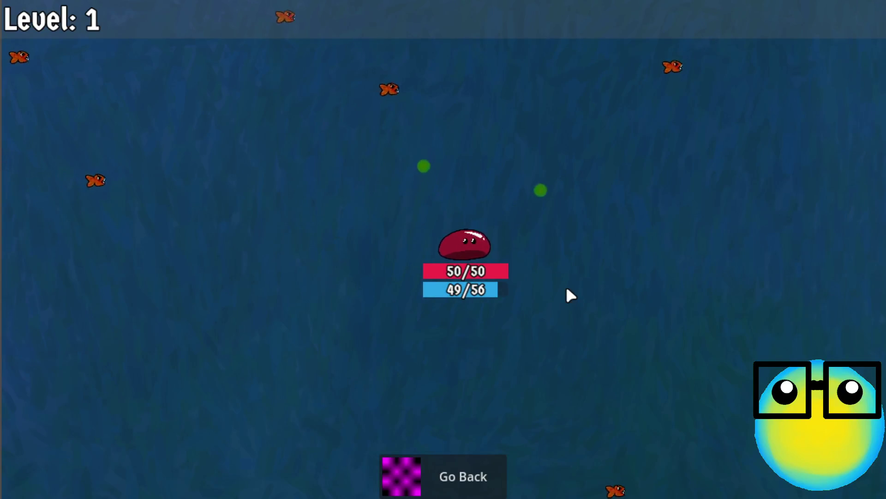
left_click(459, 462)
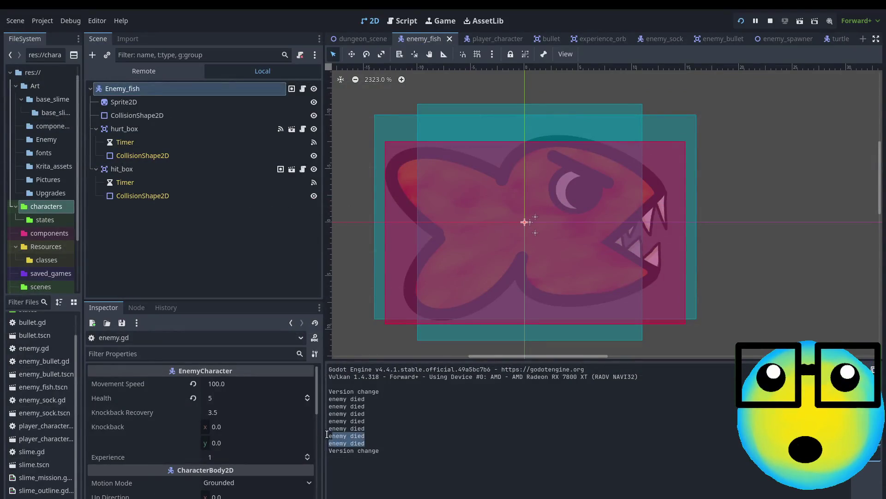
Step: Clear the selection in the Output log
left_click(362, 401)
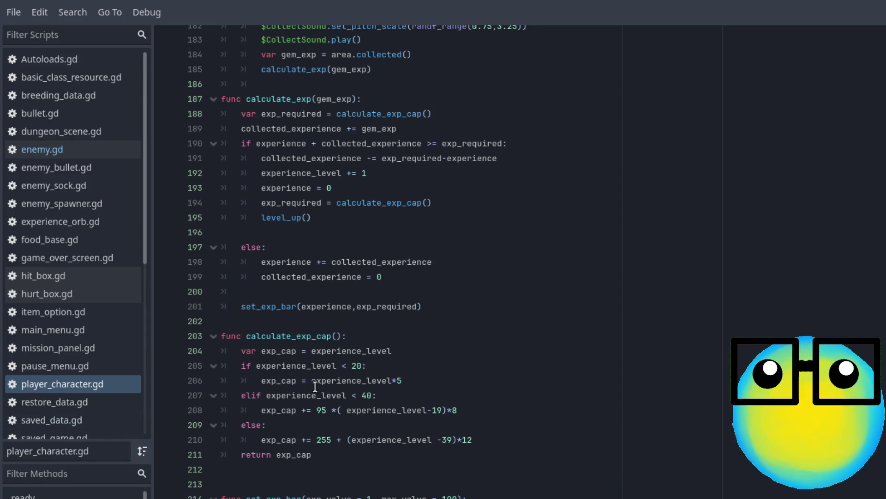
Step: Scroll player_character.gd up to lines 98–129 and place the caret after the 0 on line 123
scroll(316, 386, "up", 10)
scroll(367, 390, "up", 10)
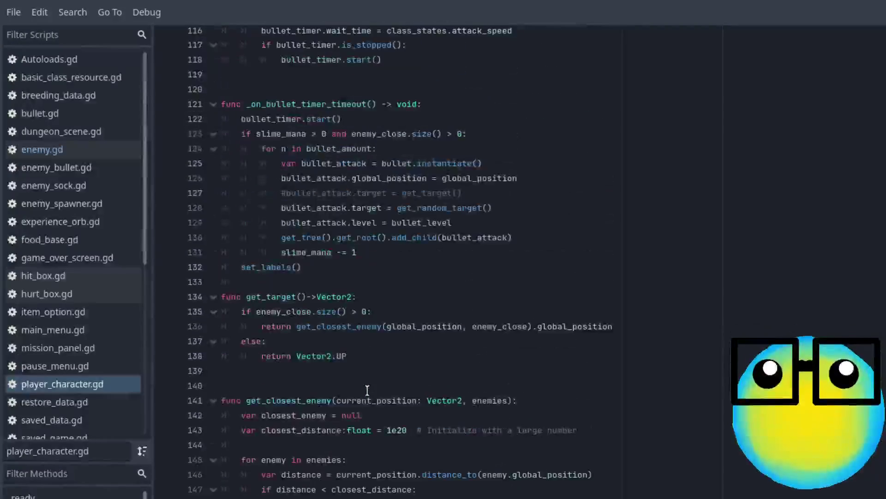
scroll(367, 390, "up", 2)
scroll(367, 390, "up", 4)
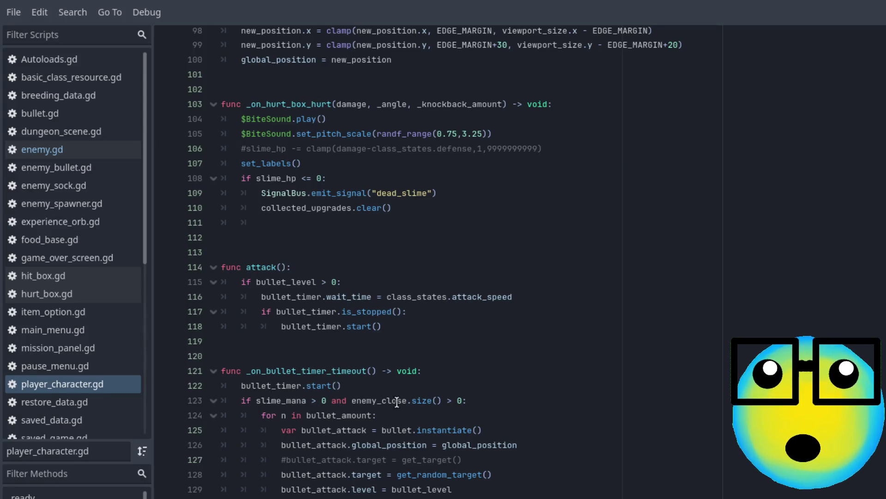
left_click(325, 400)
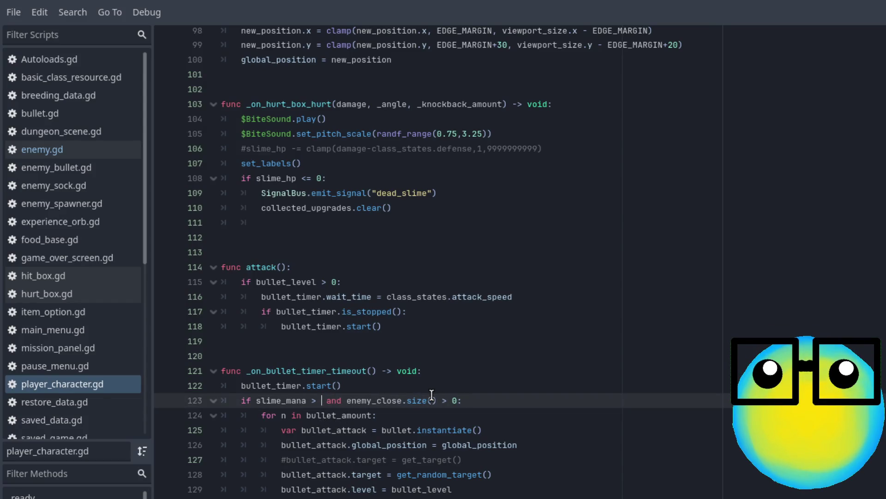
Step: Change line 123's mana check from '> 0' to '>= bullet_amount' and add a new line below
key("BackSpace")
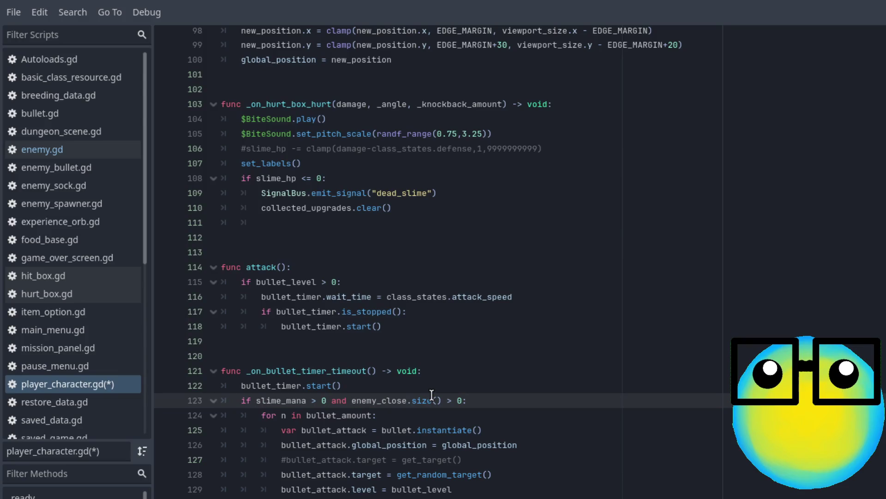
key("BackSpace")
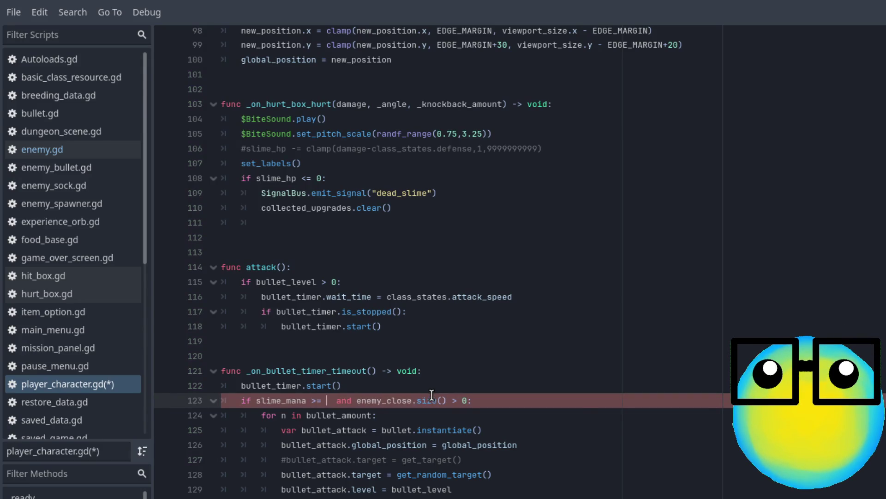
type("bull")
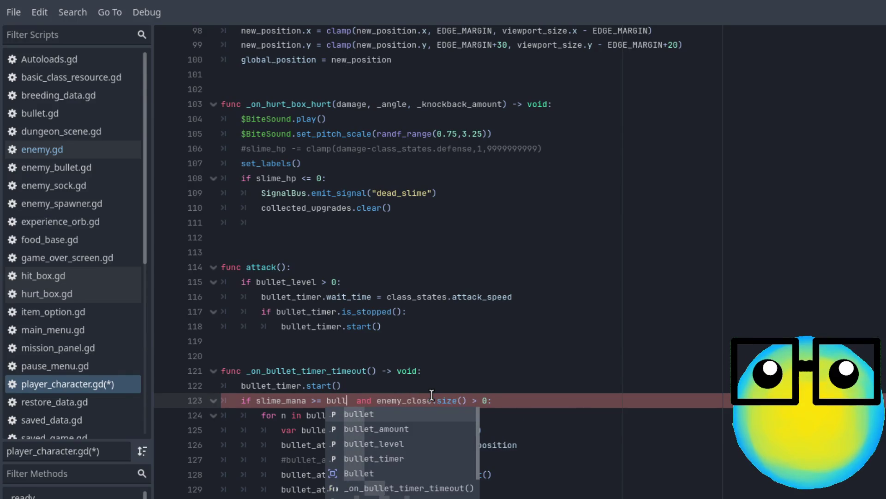
key("Down")
key("Return")
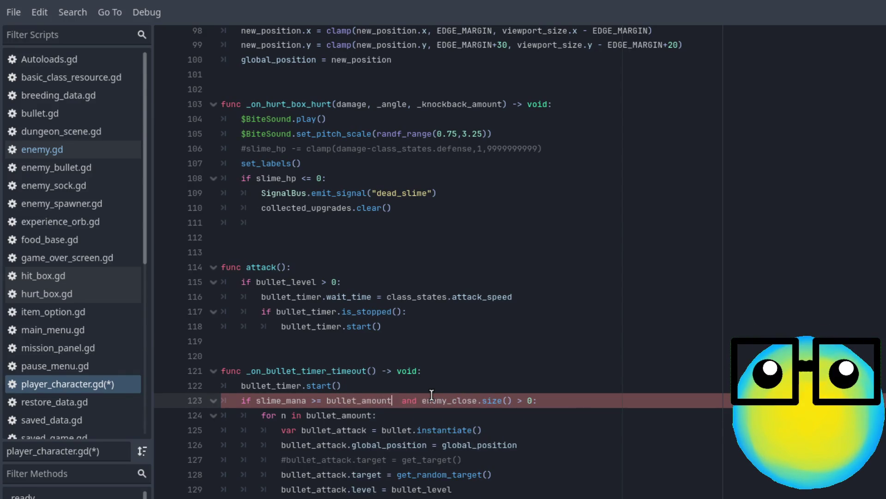
key("Delete")
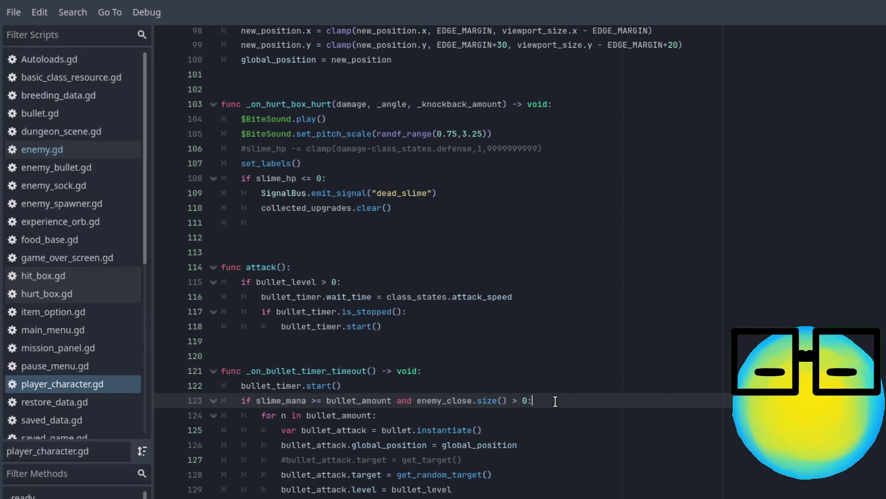
key("Return")
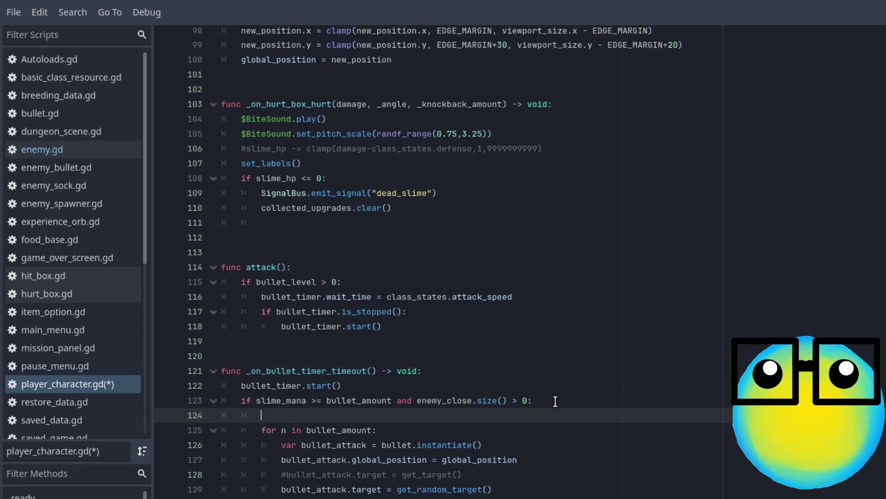
Step: Write the condition 'if enemy_close.size() == bullet_amount:' on line 124
type("ife")
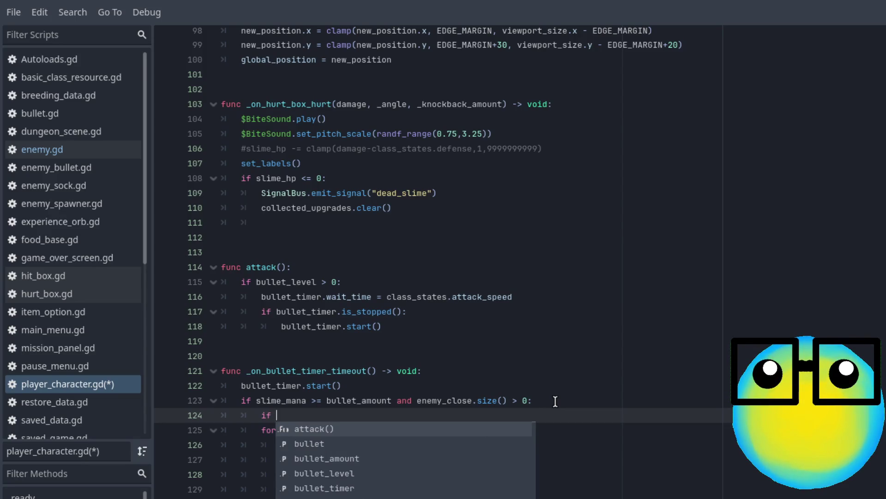
type("n")
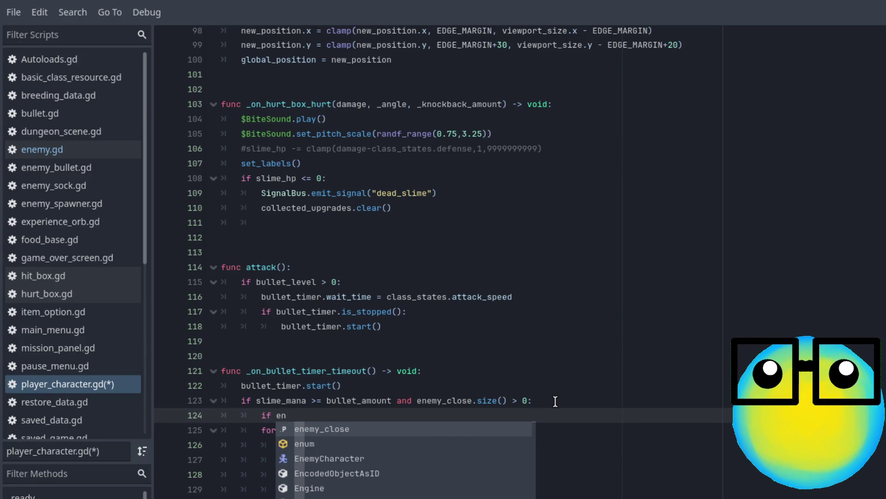
key("Return")
type(".si")
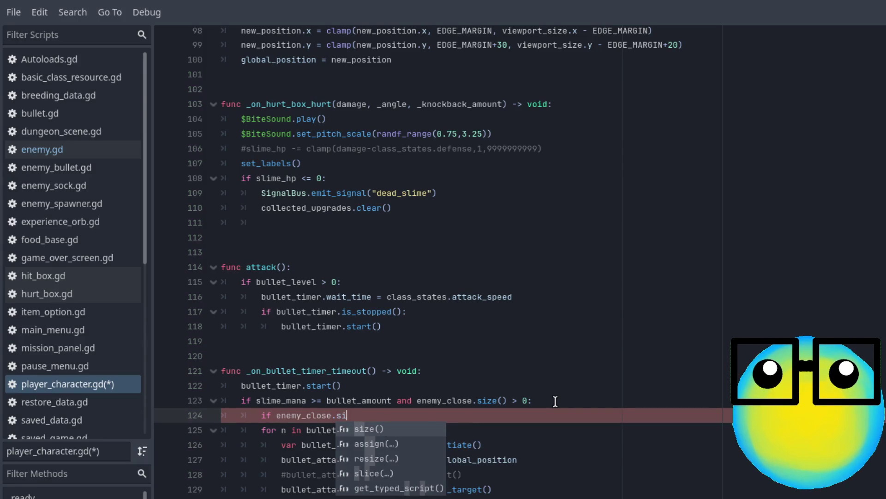
key("Return")
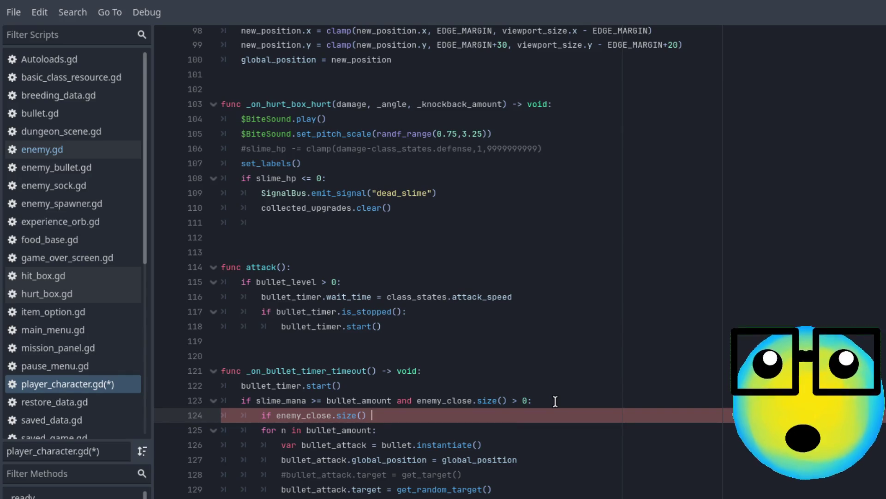
type("== bull")
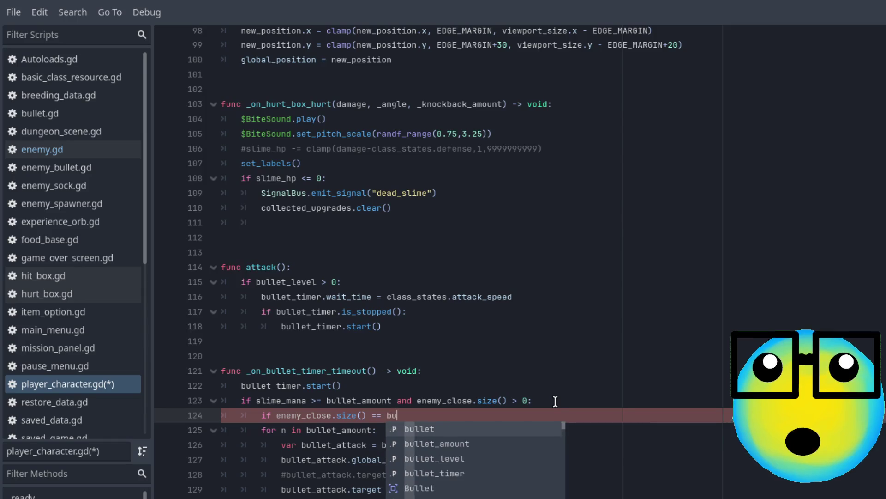
key("Return")
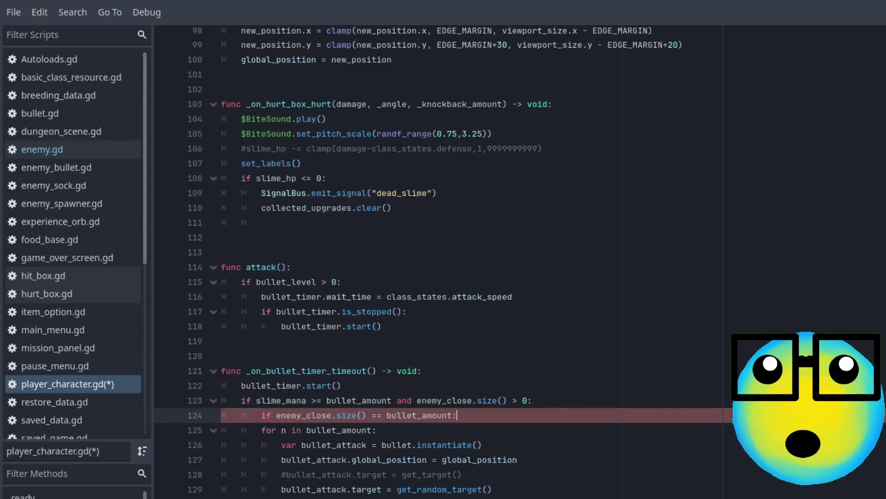
Step: Indent the bullet-spawning loop under the new enemy_close.size() check
left_click_drag(457, 496, 224, 436)
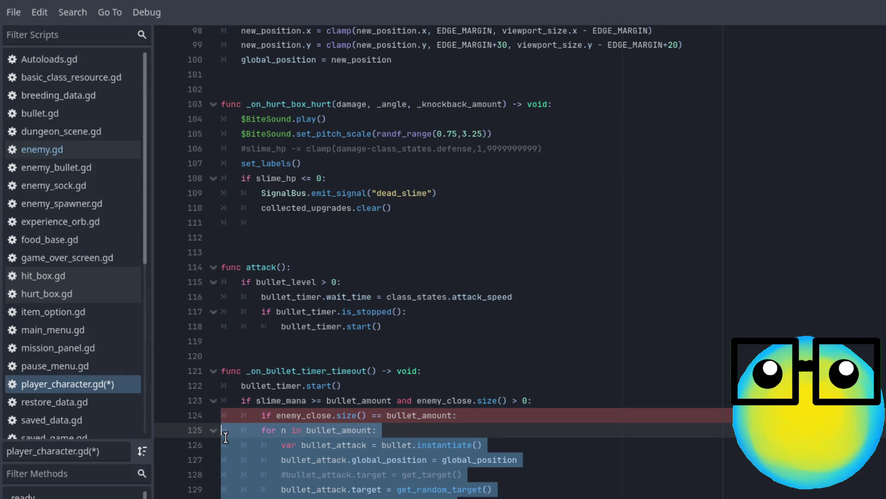
key("Tab")
left_click(560, 445)
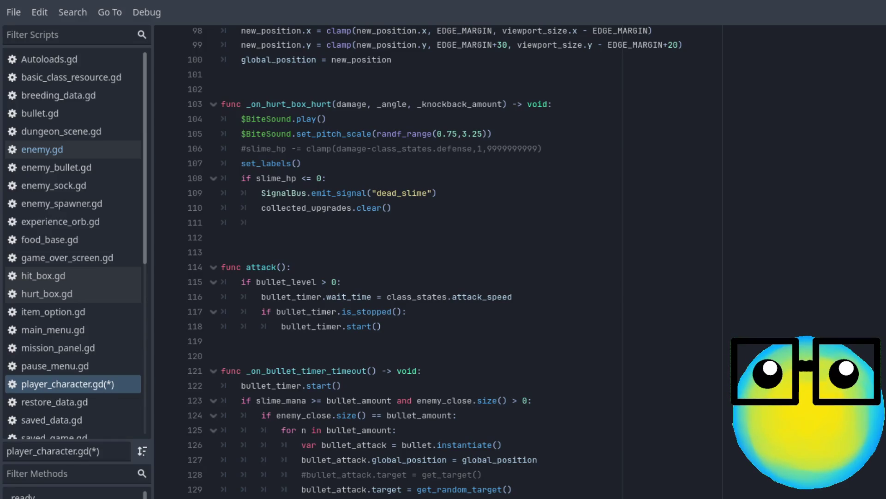
Step: Add an else branch repeating the spawning loop, looping bullet_amount - enemy_close.size() times
mouse_move(250, 494)
left_mouse_down()
mouse_move(253, 457)
mouse_move(242, 449)
left_mouse_up()
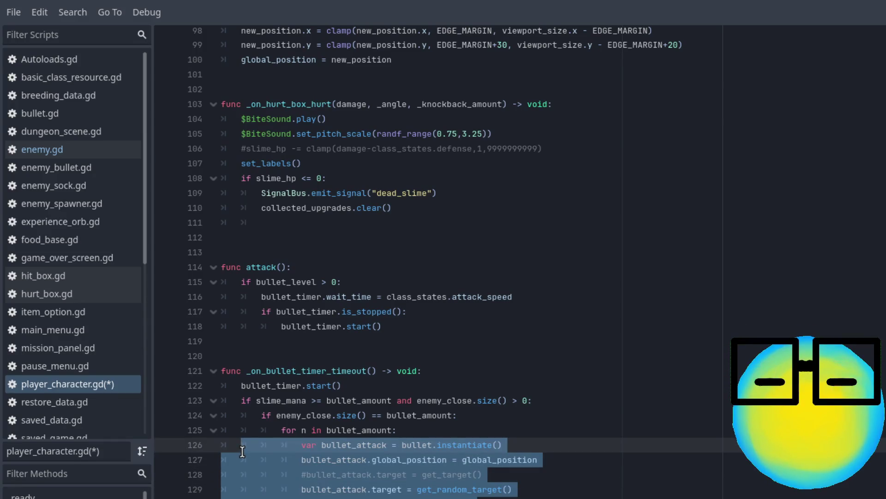
key("Escape")
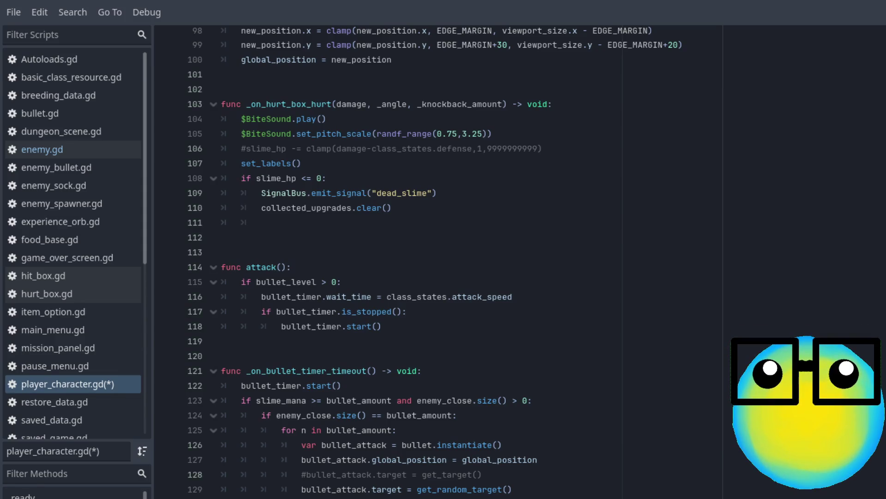
scroll(439, 258, "down", 4)
left_click(301, 420)
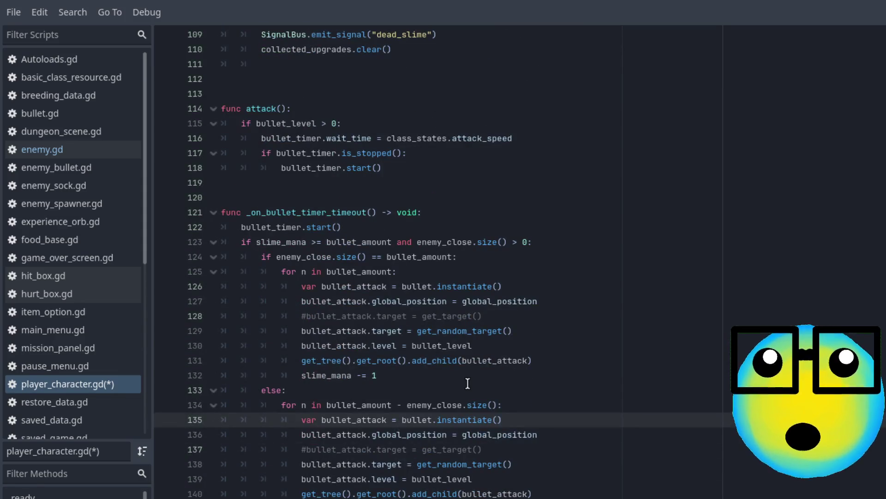
left_click(362, 390)
left_click(363, 401)
double_click(363, 404)
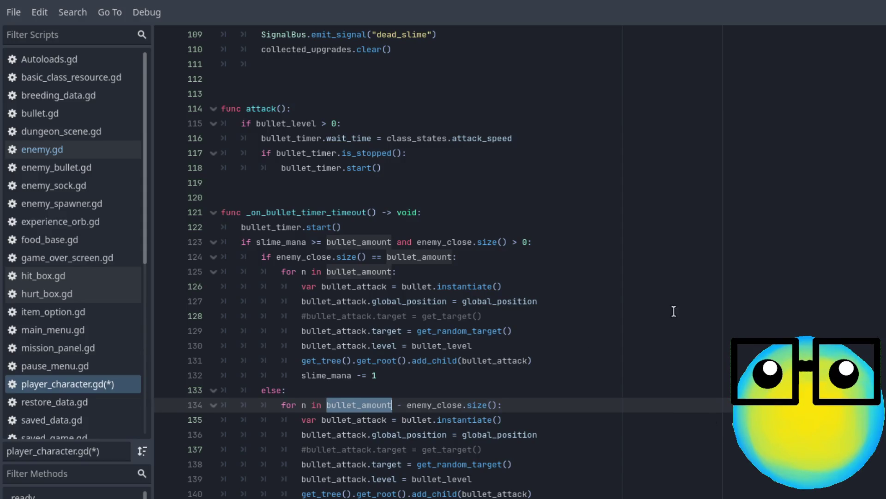
Step: Under else, declare 'var less_bullets = enemy_close.size()' on line 134
left_click(495, 405)
left_click_drag(495, 405, 325, 405)
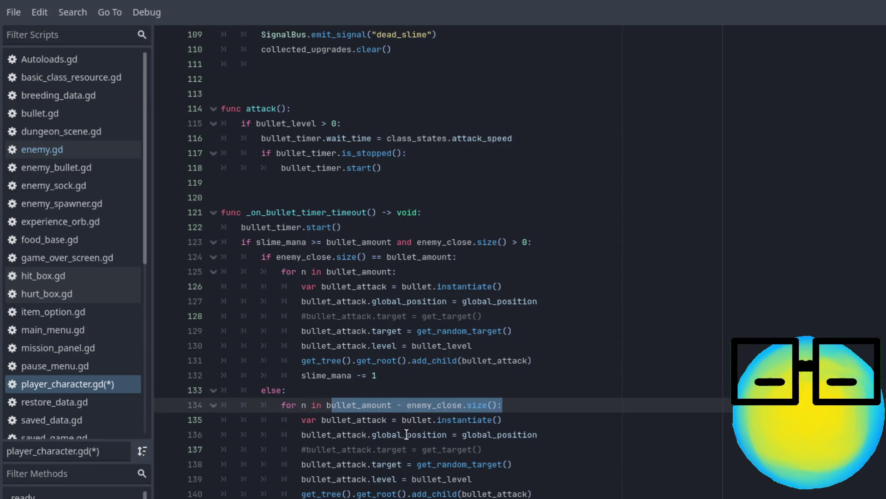
type("b")
left_click(305, 389)
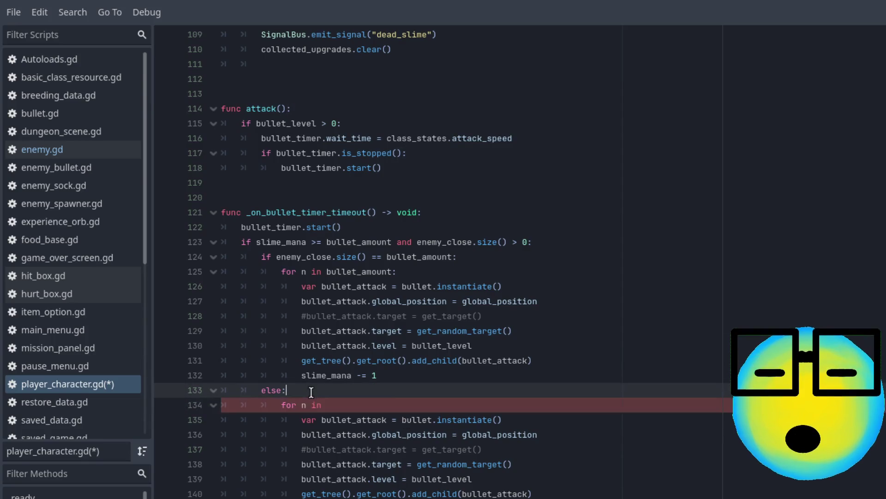
key("Return")
type("var")
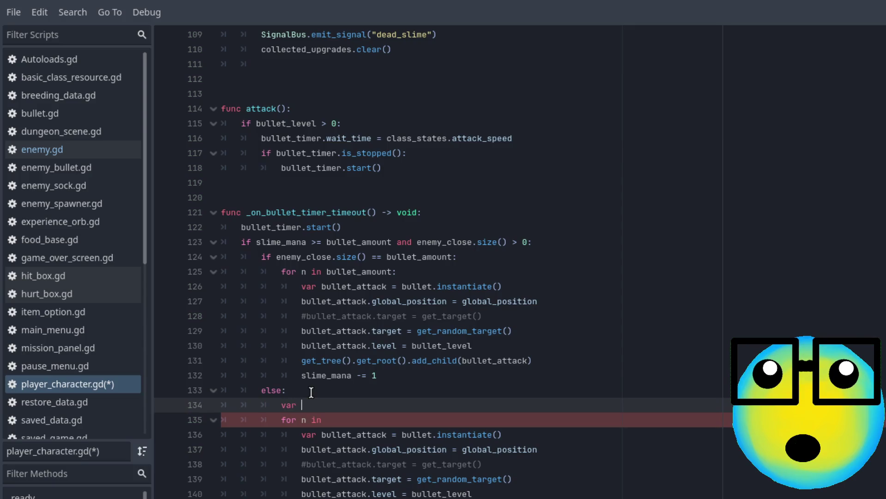
type("new")
key("BackSpace")
key("BackSpace")
key("BackSpace")
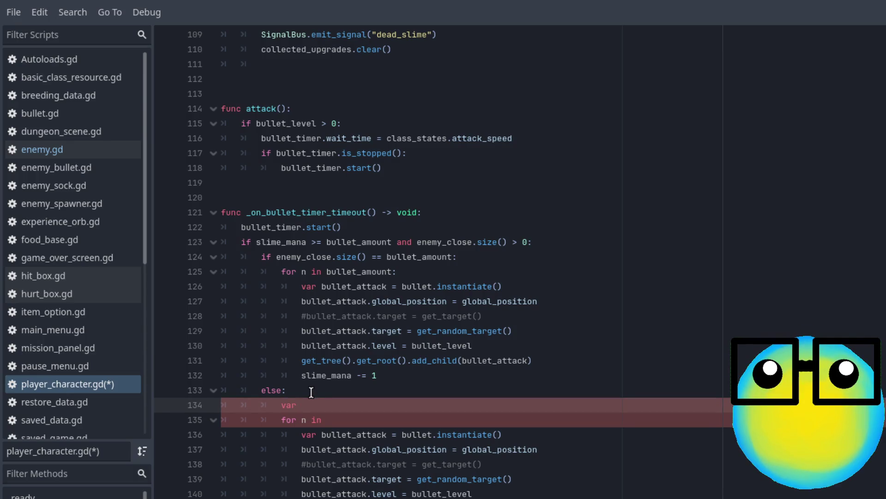
type("m")
key("BackSpace")
key("BackSpace")
key("BackSpace")
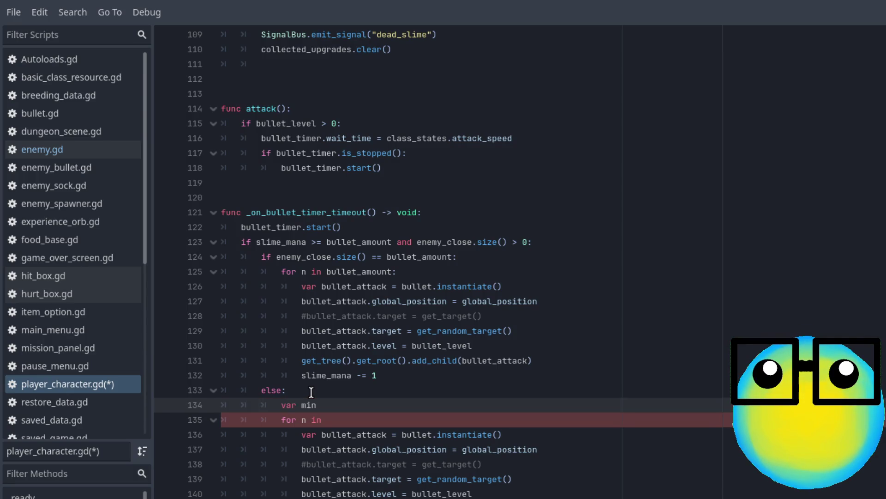
type("less_bu")
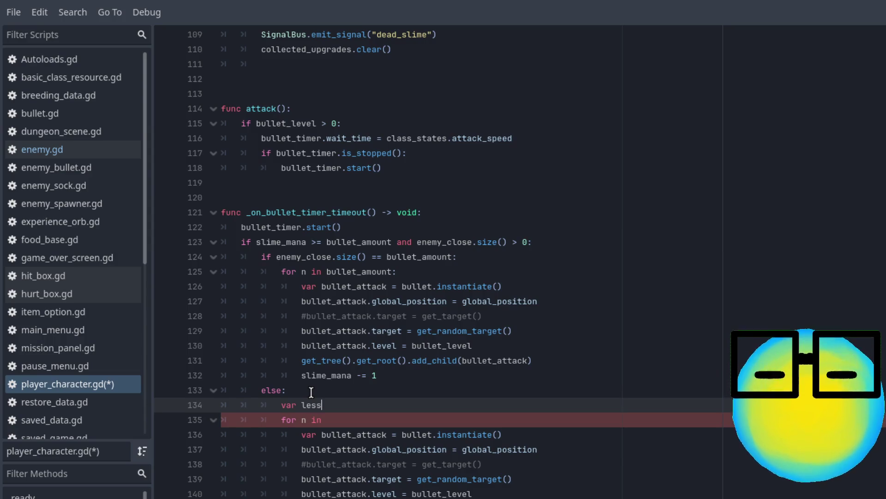
type("llets =")
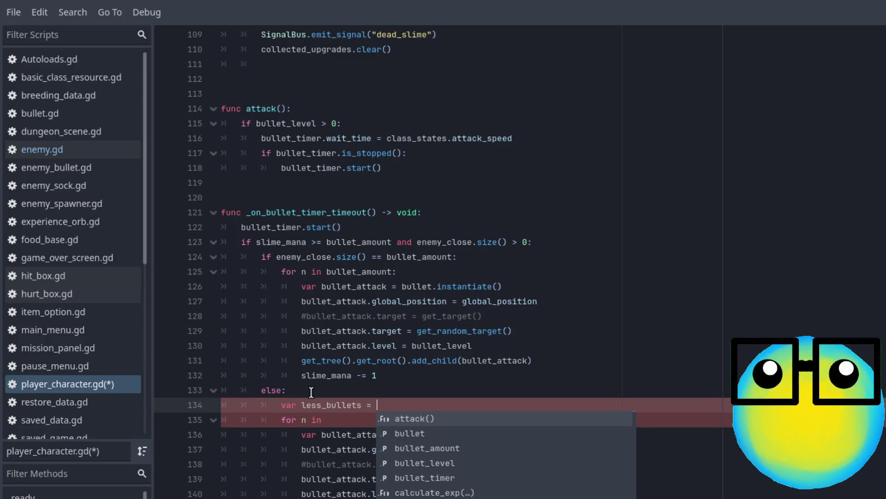
type("enemy_close.")
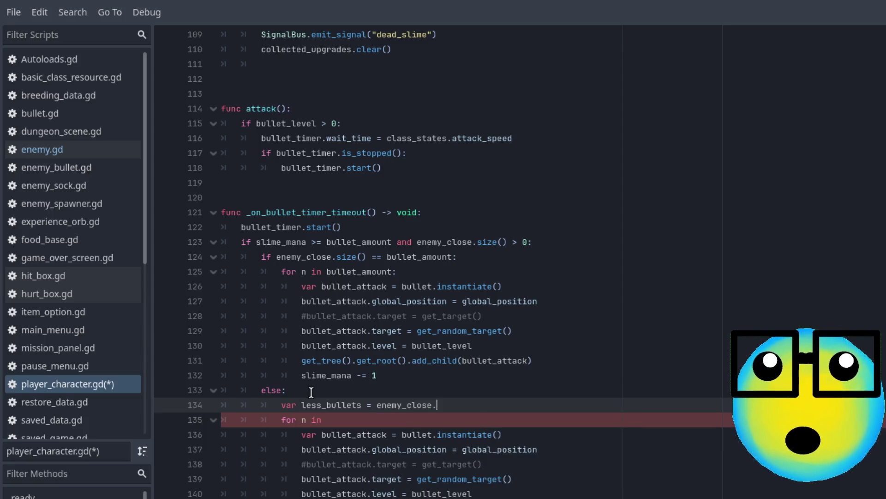
type("si")
key("Return")
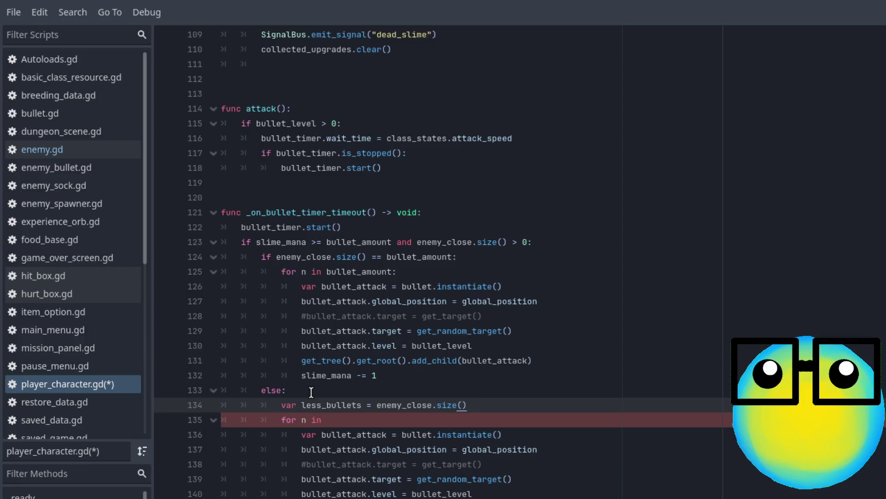
Step: Change the else loop to 'for n in less_bullets:' and select enemy_close.size() on line 134
left_click(341, 419)
type("less")
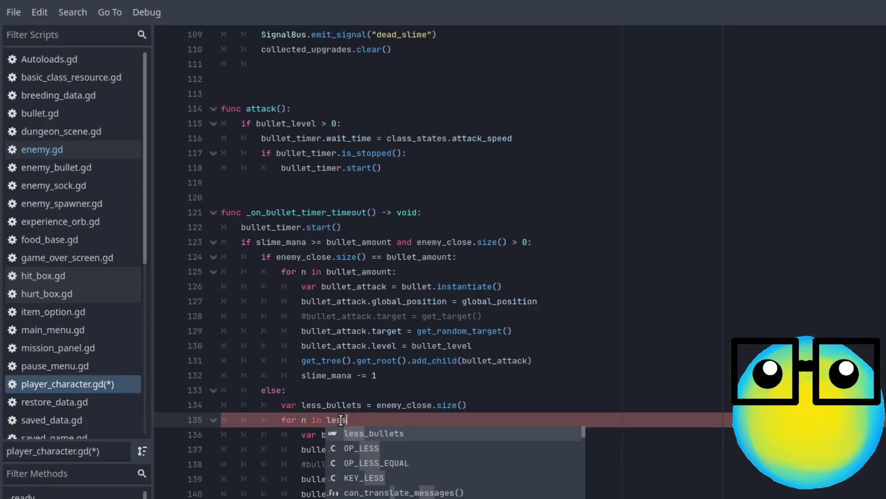
key("Return")
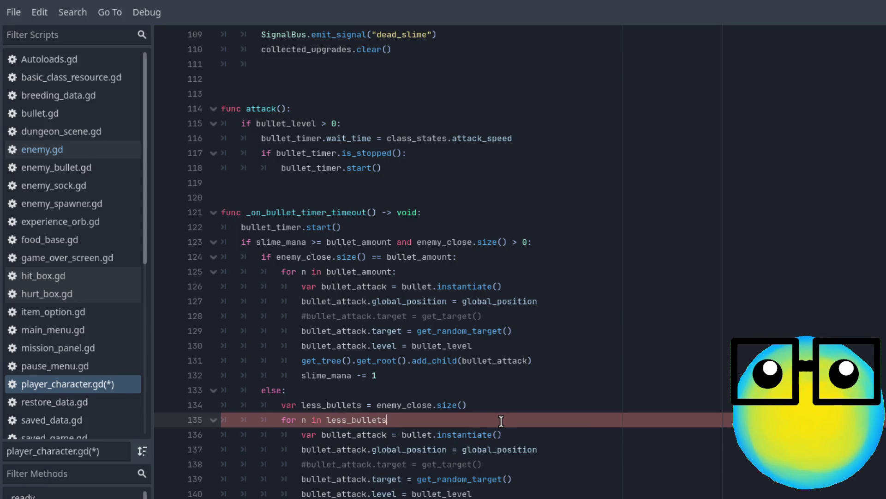
type(":")
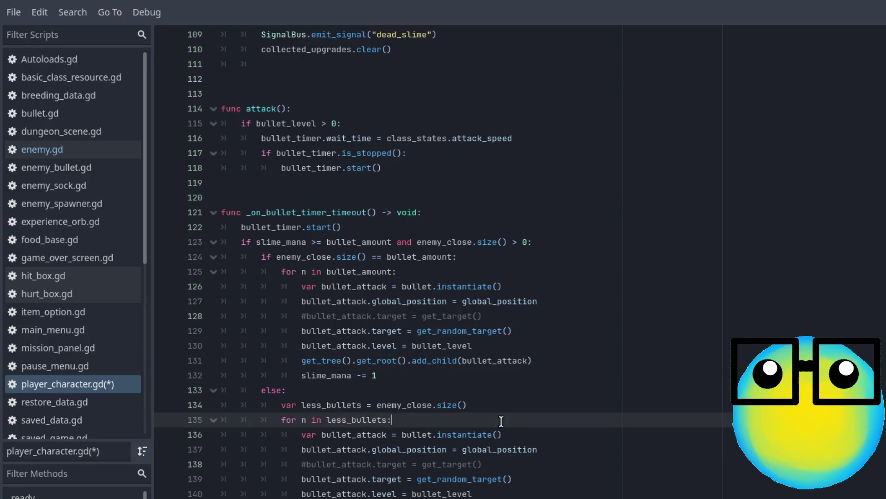
left_click(487, 405)
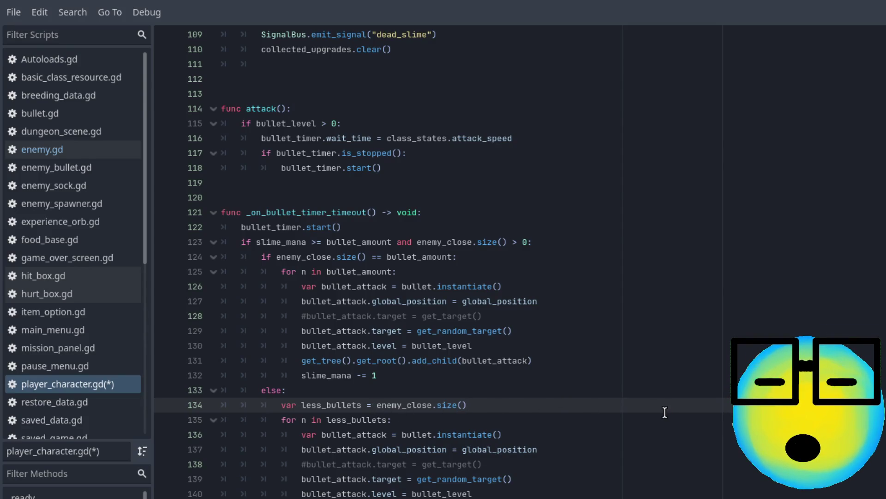
left_click_drag(467, 405, 376, 405)
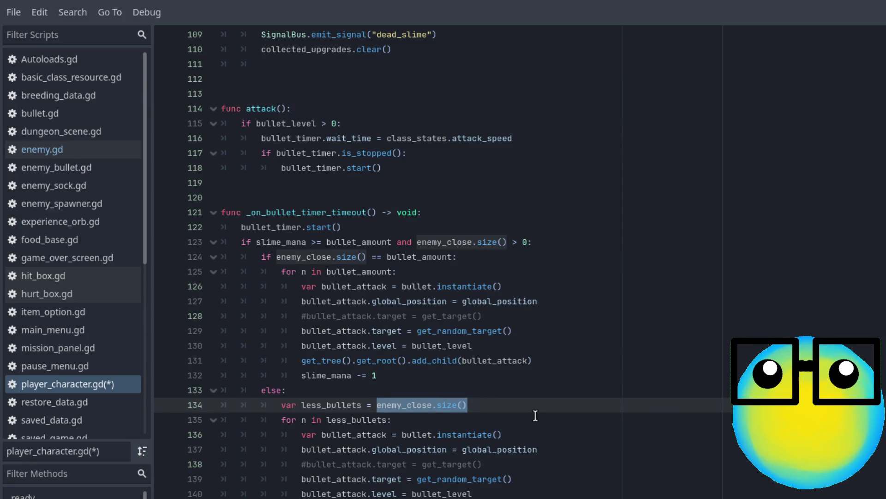
Step: Replace enemy_close.size() on line 134 with a clamp() call
type("clam")
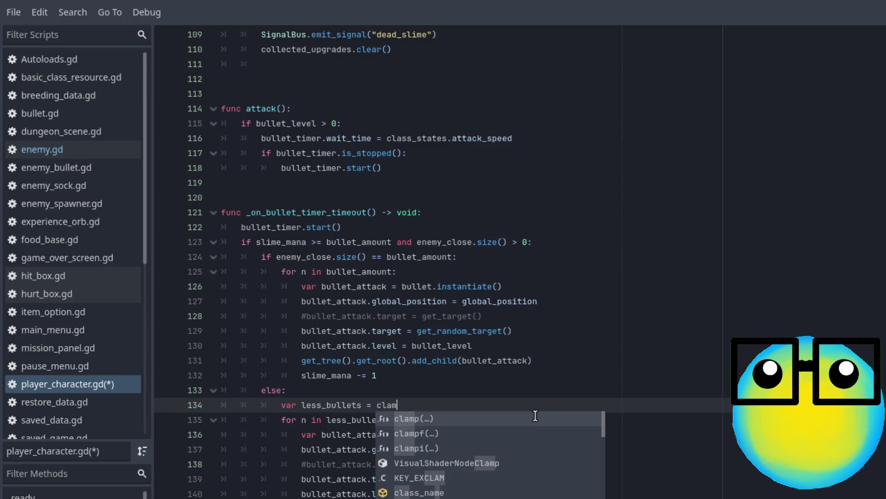
key("Return")
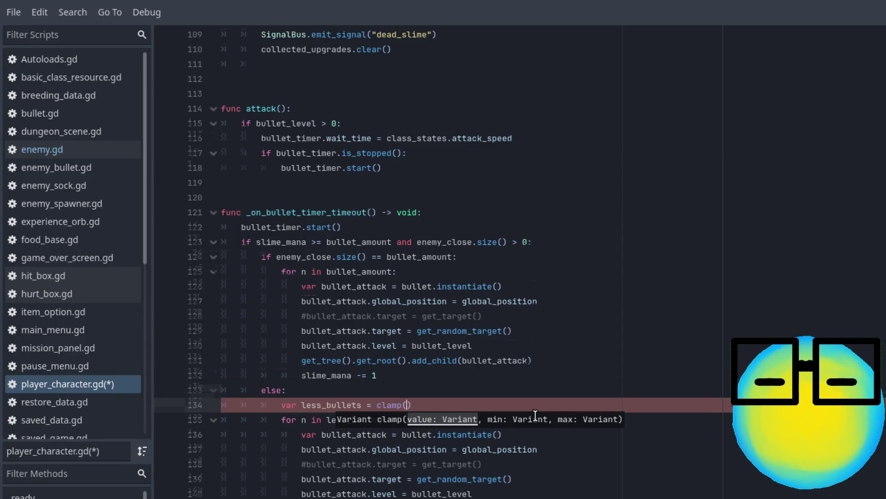
scroll(535, 415, "down", 6)
scroll(535, 416, "down", 3)
scroll(533, 415, "up", 8)
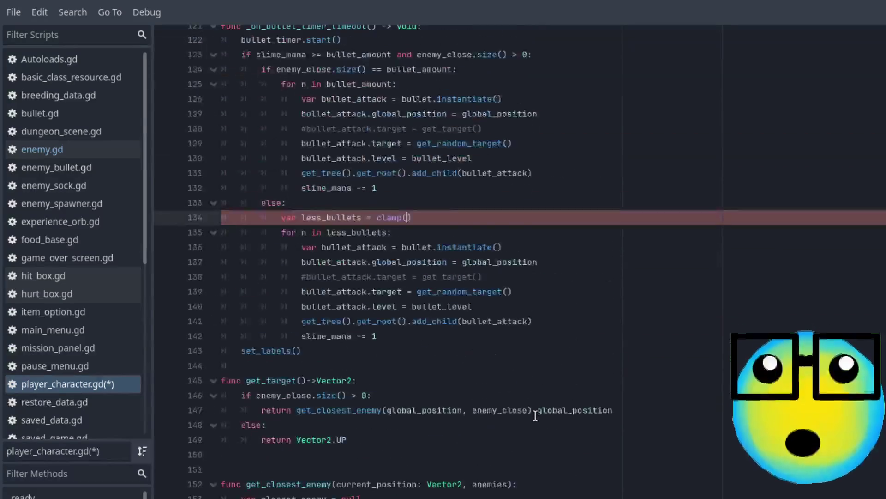
Step: Read through the built-in documentation for clamp()
left_click(391, 372)
left_click(391, 371, "ctrl")
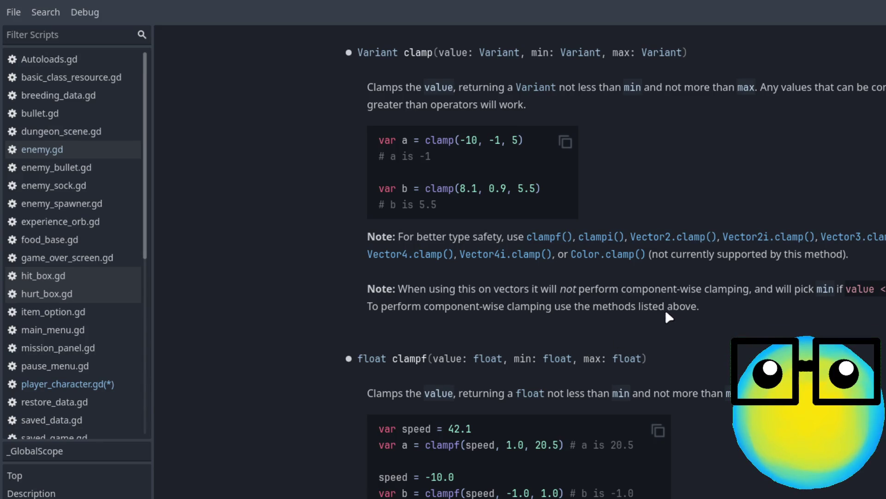
scroll(520, 261, "down", 3)
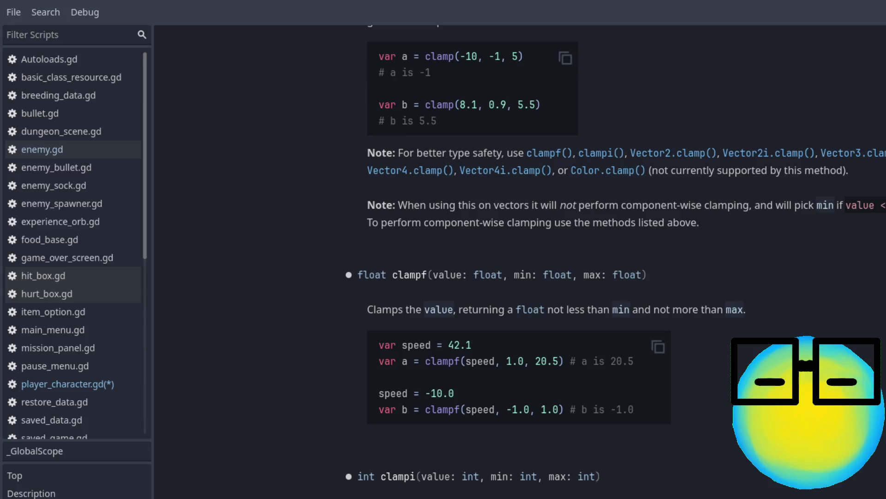
scroll(520, 262, "down", 3)
scroll(520, 261, "down", 3)
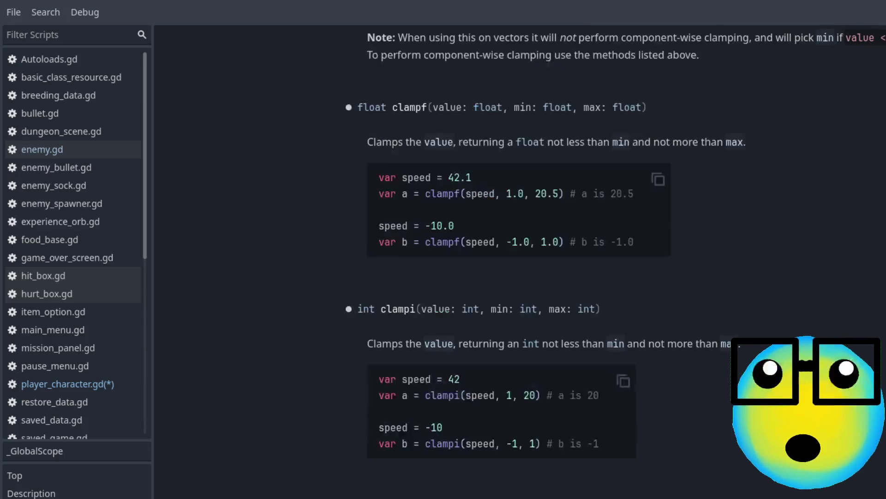
scroll(520, 261, "up", 3)
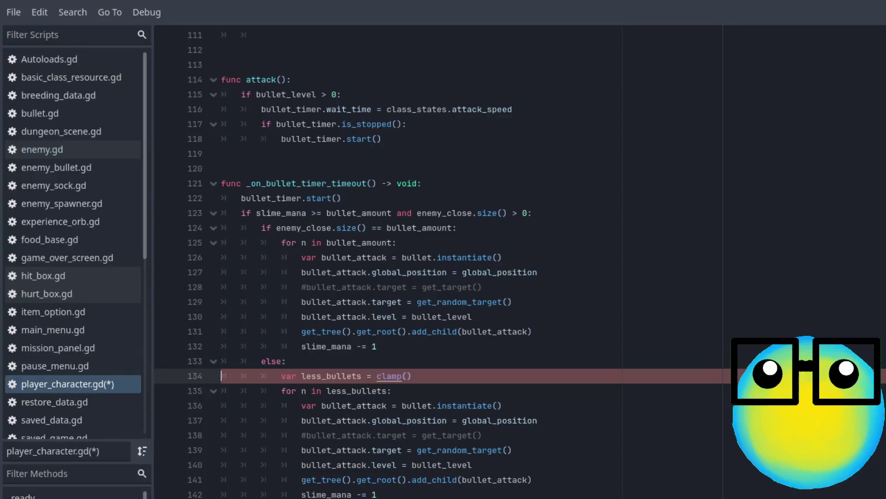
Step: Fill clamp() with bullet_amount, enemy_close.size() and bullet_amount, then save the script
key("alt+Left")
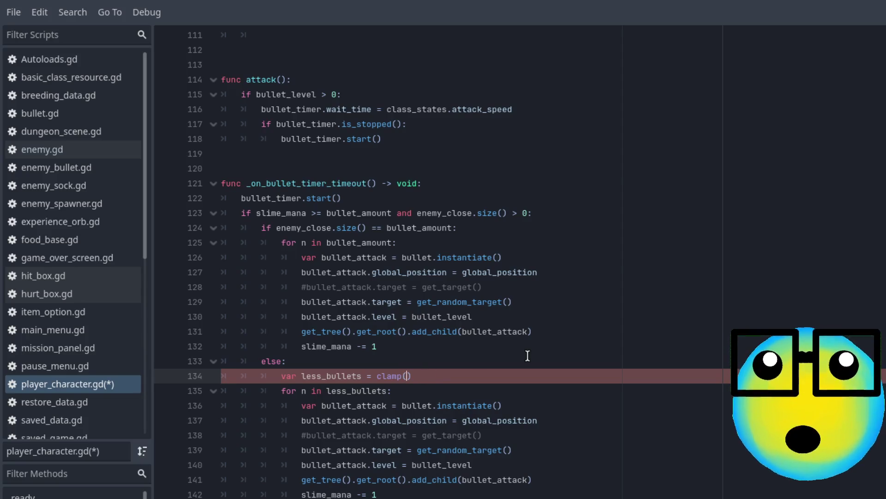
type("bull")
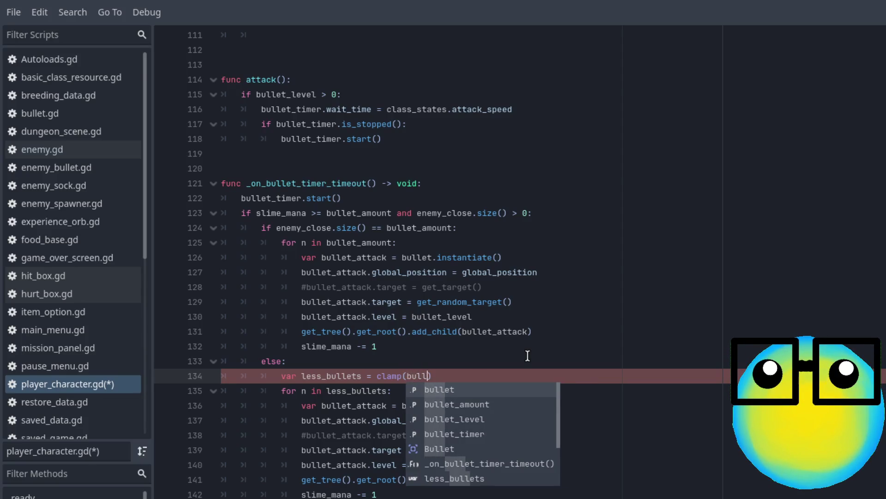
key("Down")
key("Return")
type(", ")
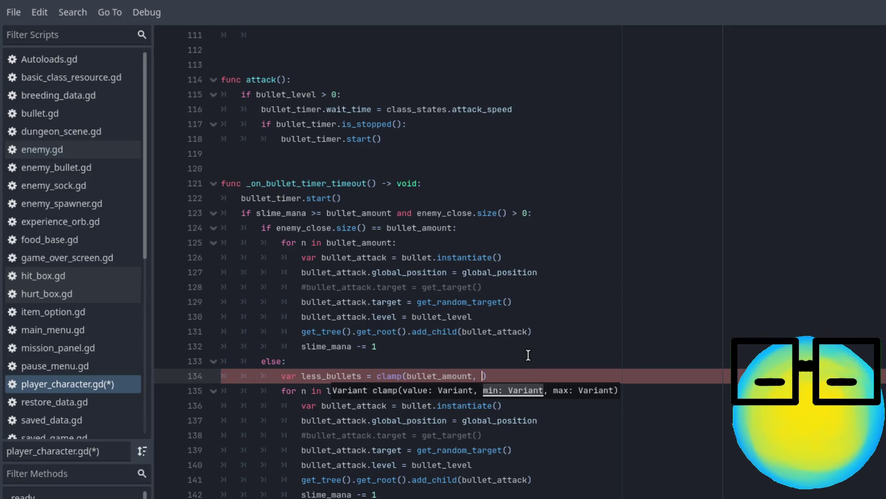
type("ene")
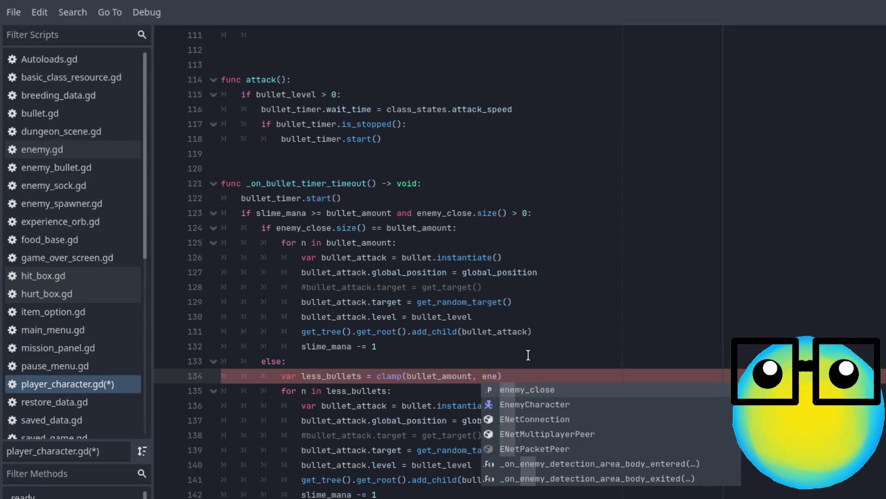
key("Return")
key("Return")
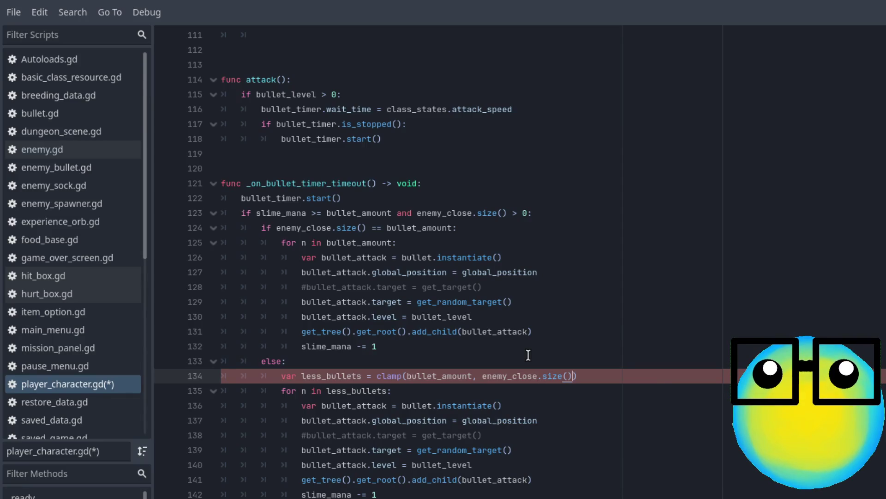
type(", bull")
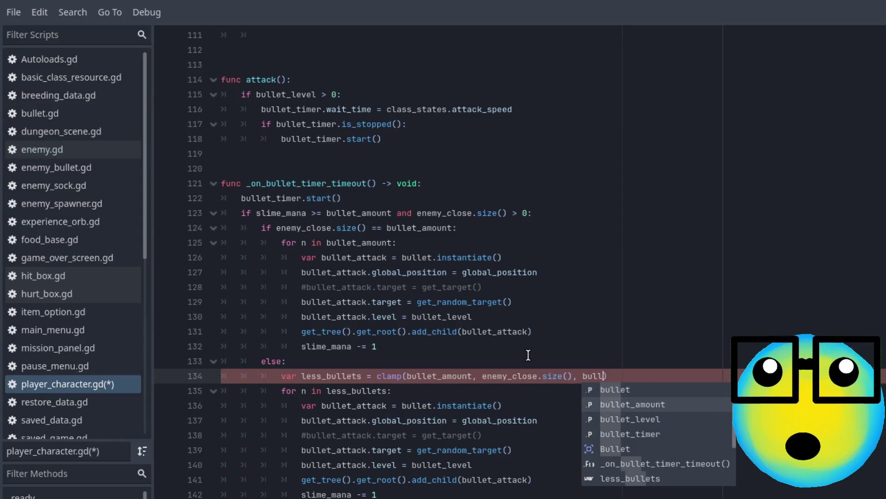
key("Return")
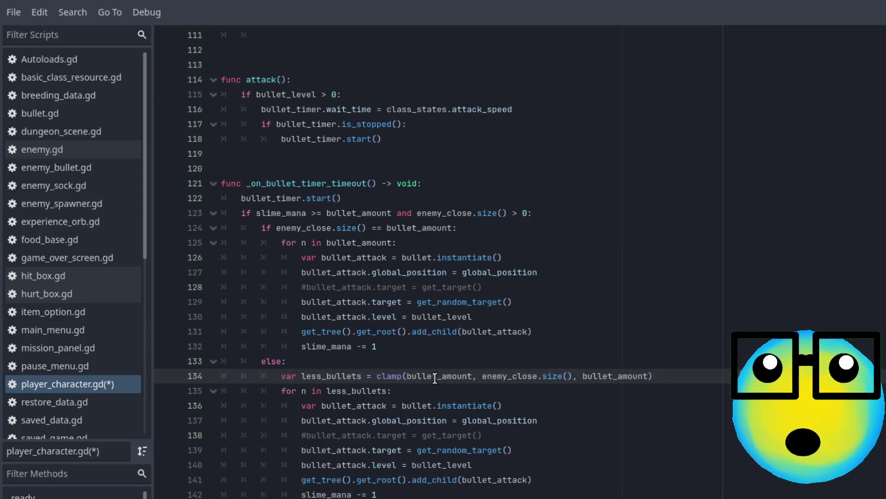
key("ctrl+s")
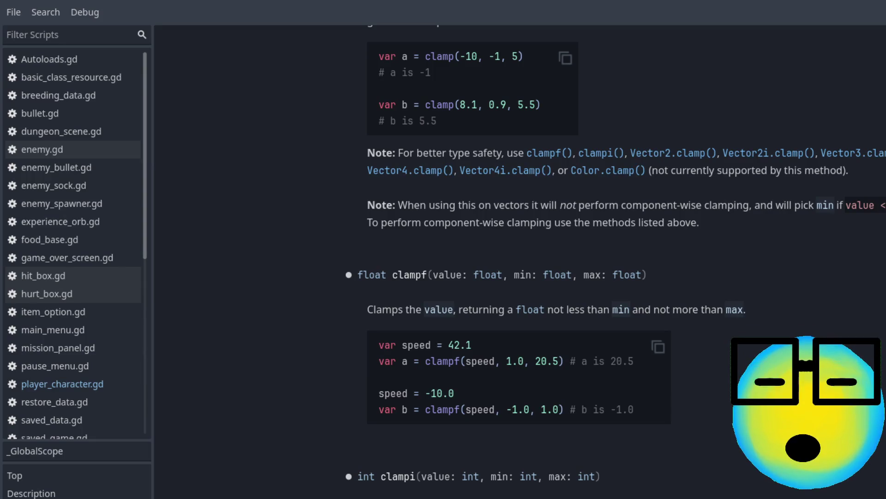
Step: Go back from the clamp help to player_character.gd and select less_bullets on line 134
scroll(517, 259, "down", 3)
left_click(63, 384)
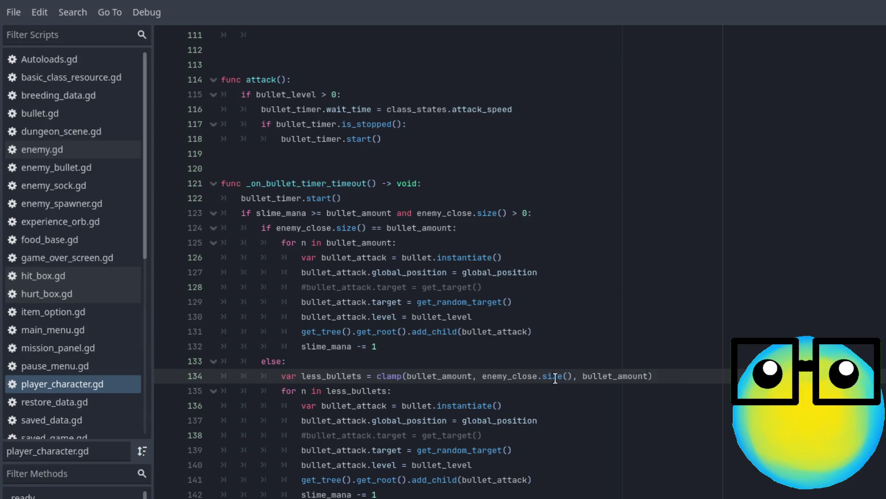
double_click(340, 375)
type("a = clampi(")
Step: Split line 134 into 'var less_bullets = 1' plus the clampi line, save, and run the game
key("Return")
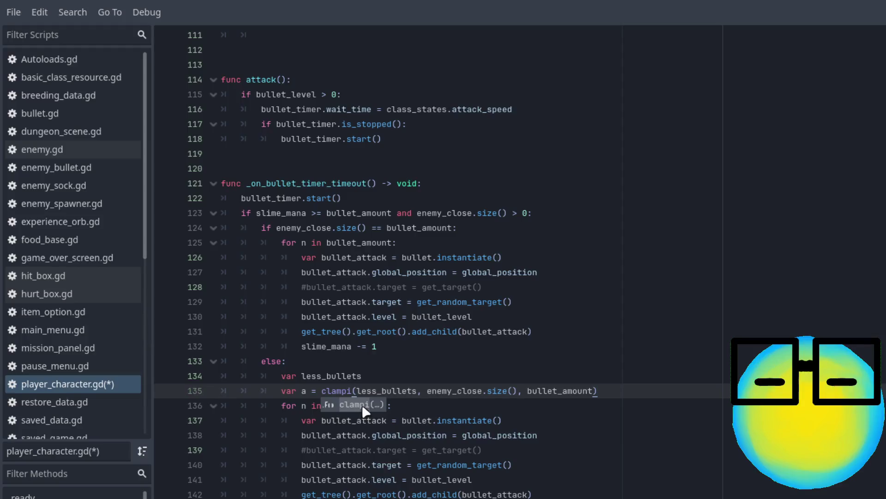
left_click(379, 372)
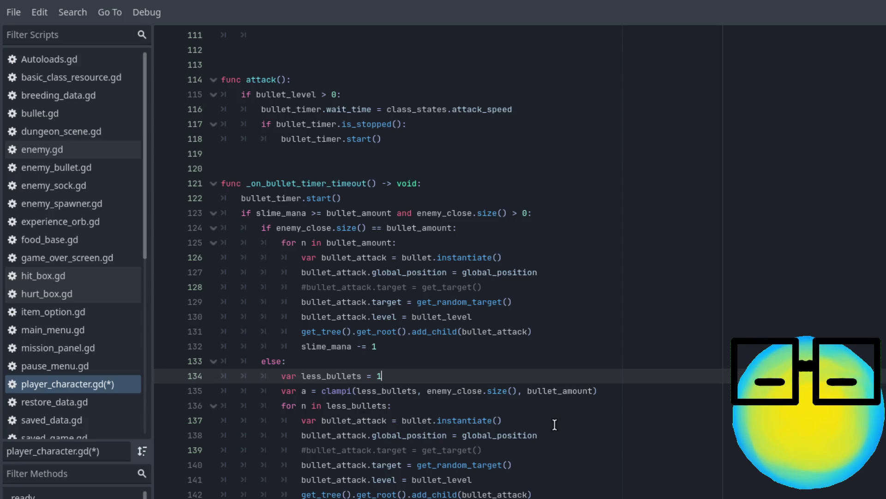
key("ctrl+s")
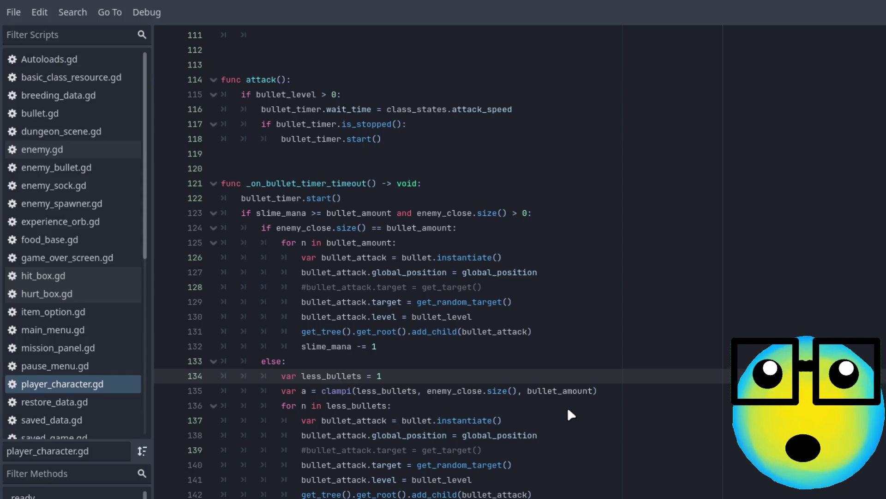
key("F5")
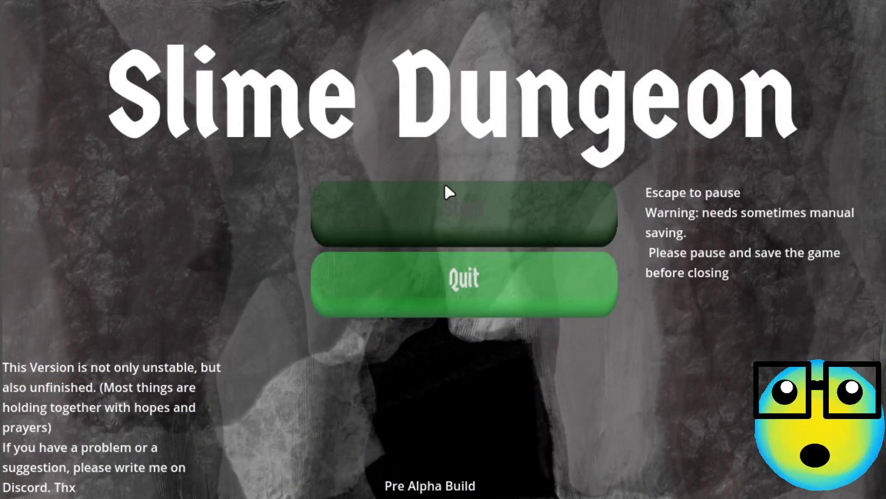
Step: Start and restart Slime Dungeon, send the purple slime on a mission, and take a mana upgrade at level 2
left_click(445, 186)
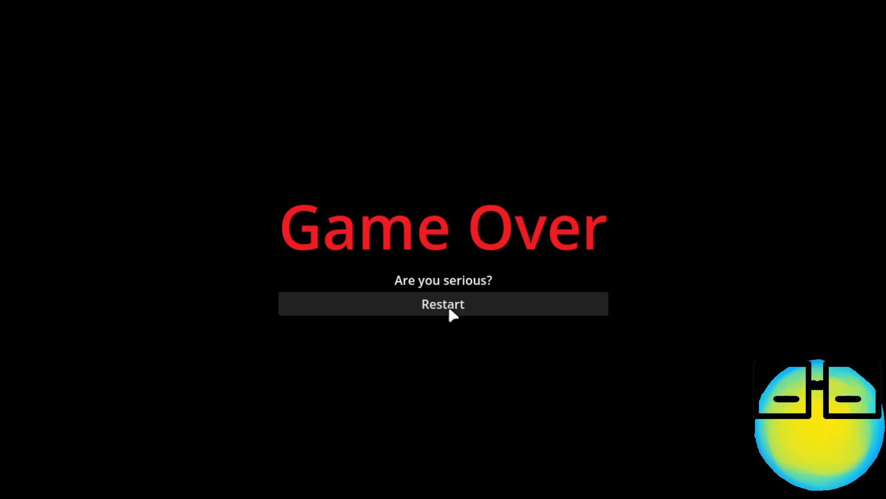
left_click(449, 310)
left_click(489, 194)
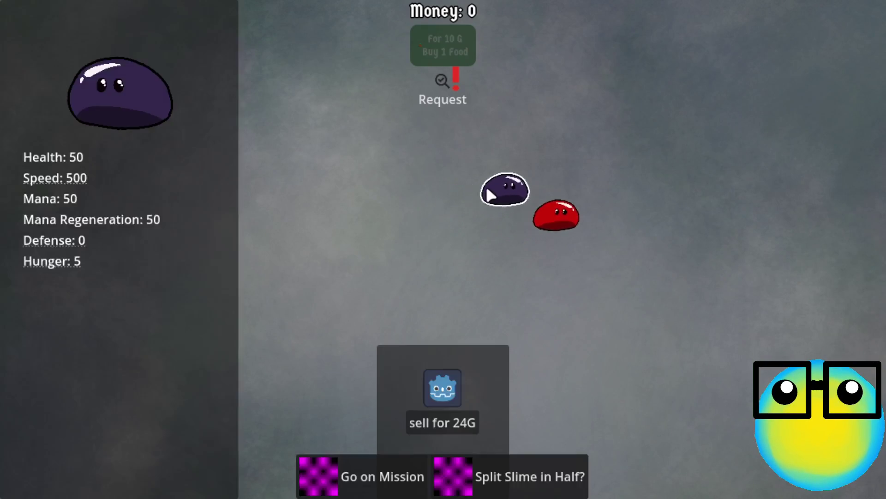
left_click(375, 475)
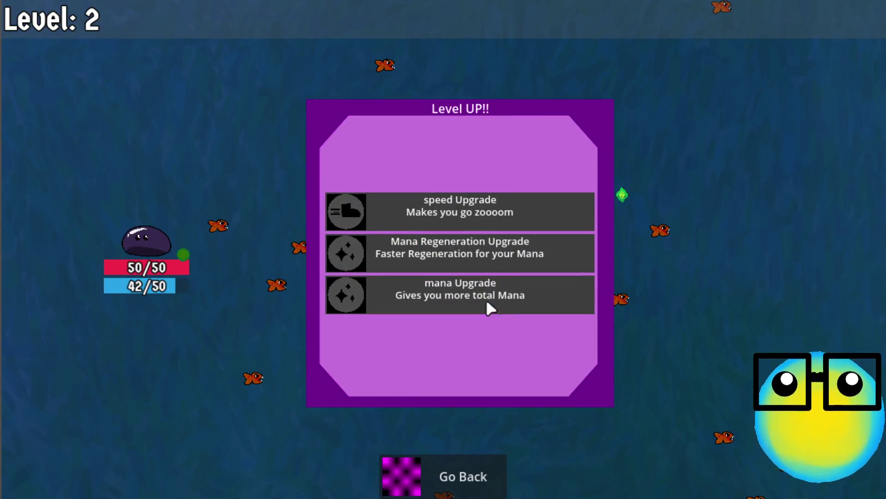
left_click(473, 253)
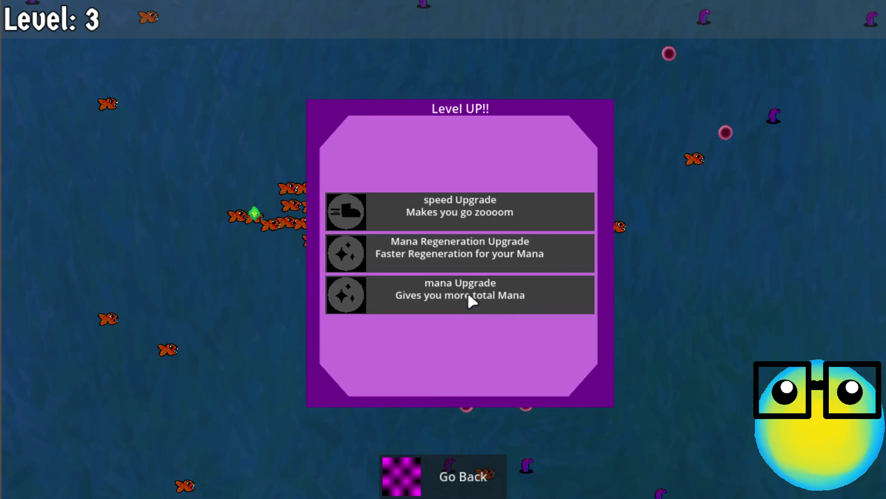
Step: Take a mana upgrade at level 3, then the More Bullets upgrade at level 4
left_click(502, 254)
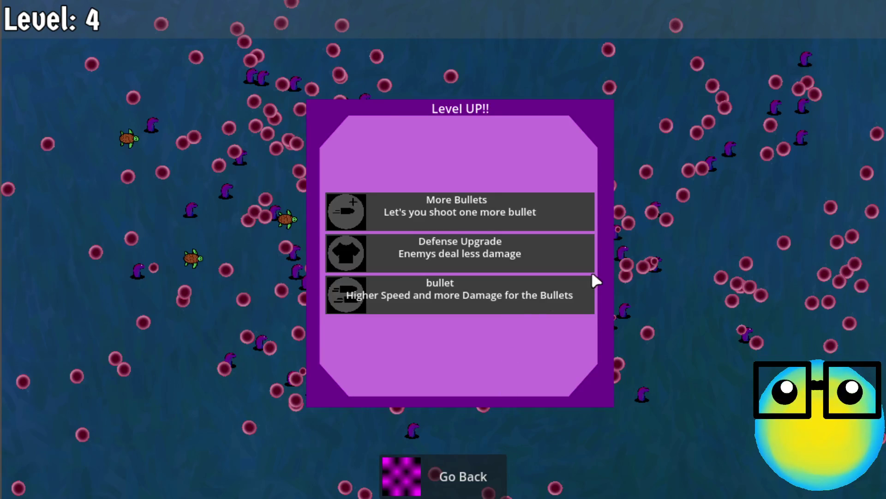
left_click(506, 209)
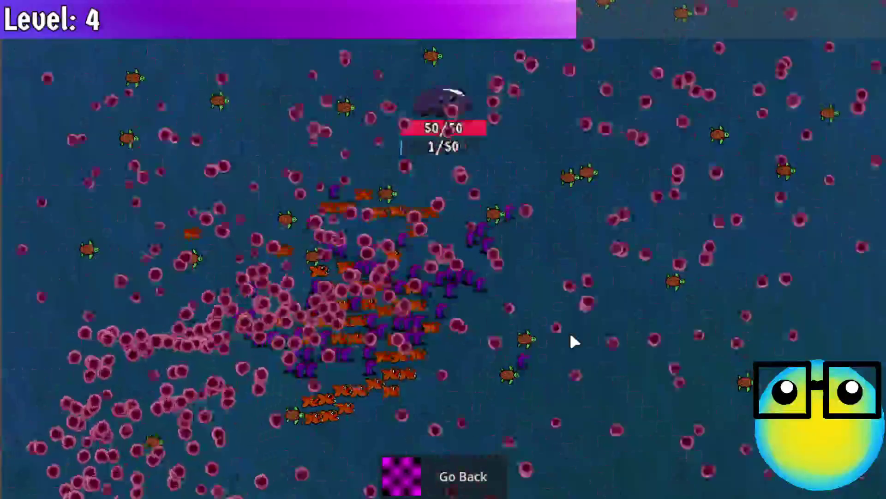
Step: Leave the Slime Dungeon mission and return to the hub with the purple and red slimes
left_click(463, 475)
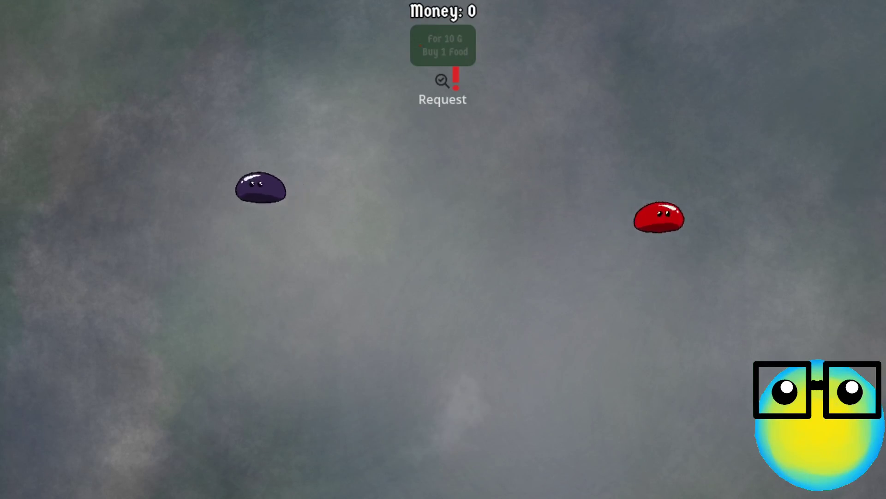
Step: View the red slime's stats, then the purple slime's, and send the purple slime on a mission
left_click(769, 231)
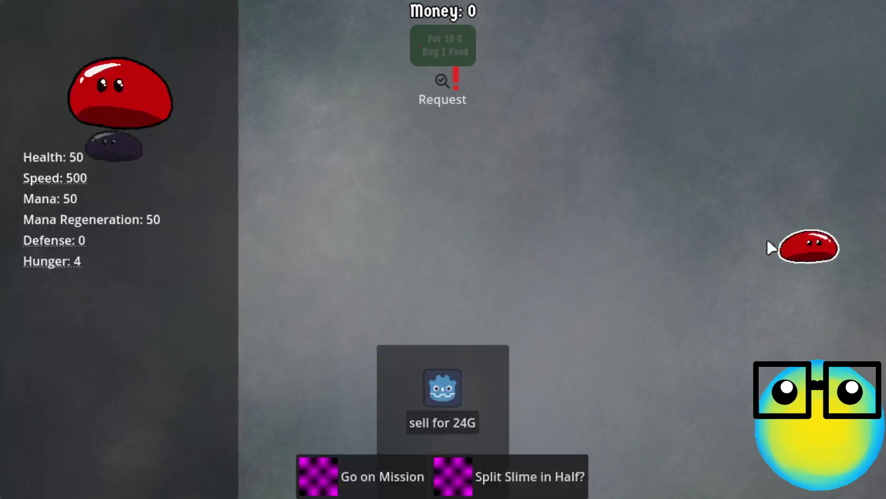
left_click(854, 257)
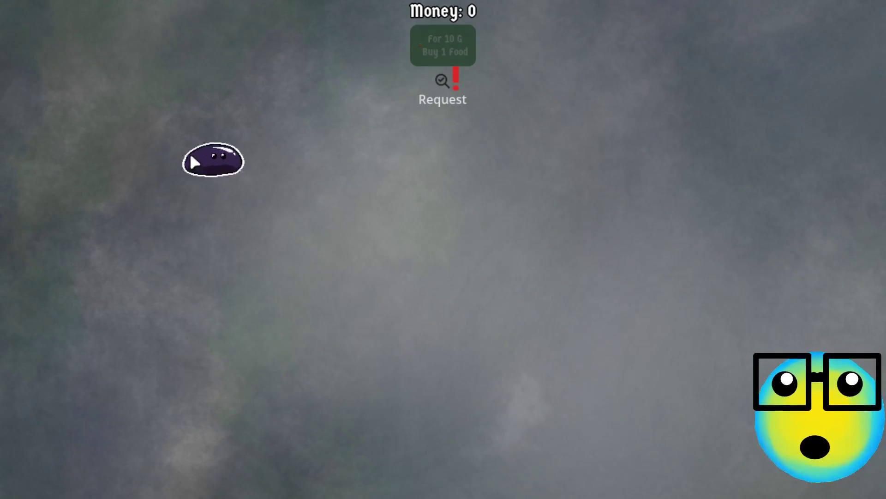
left_click(264, 181)
left_click(299, 185)
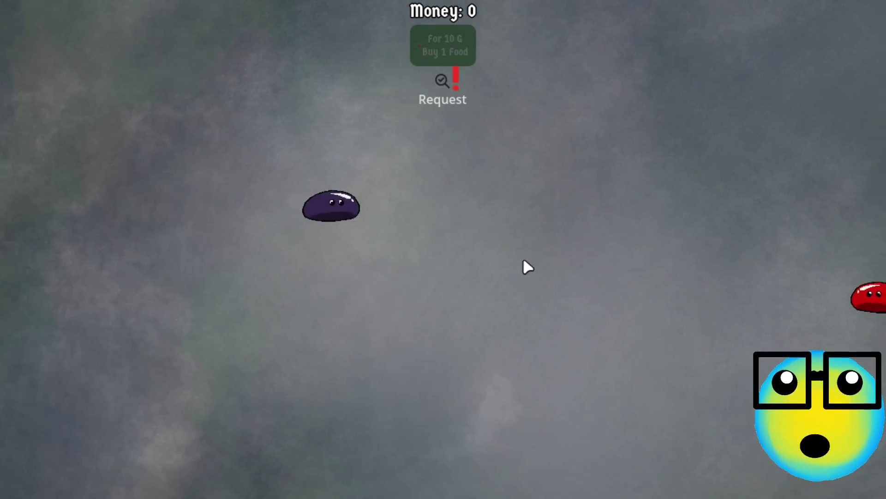
left_click(345, 214)
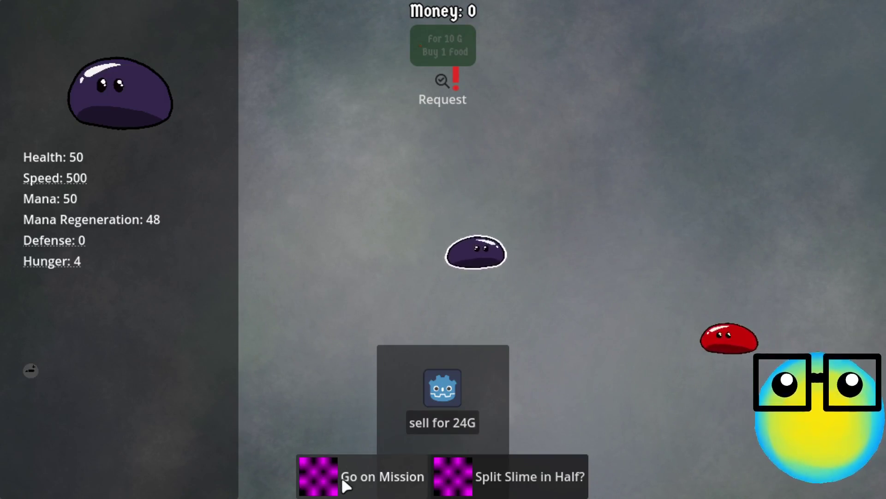
left_click(343, 477)
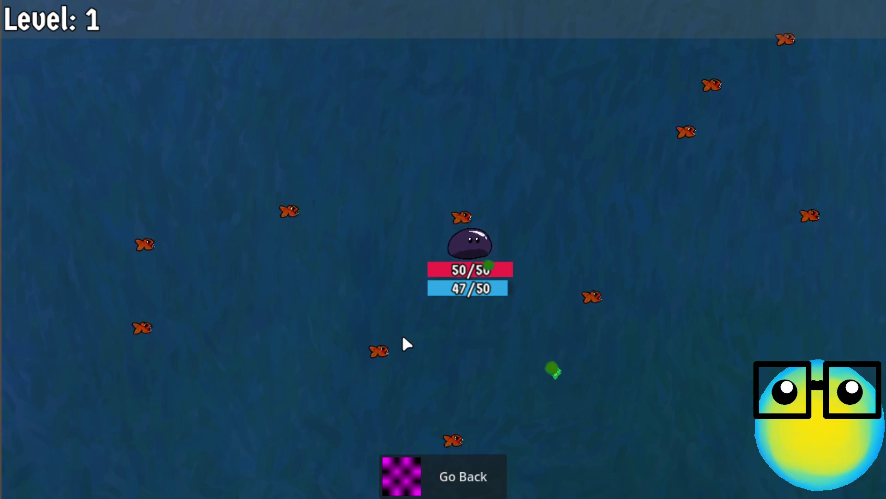
Step: Collect gems with WASD movement and take the More Bullets upgrade at the first level-up
key("s")
key("d")
key("w")
key("a")
key("a")
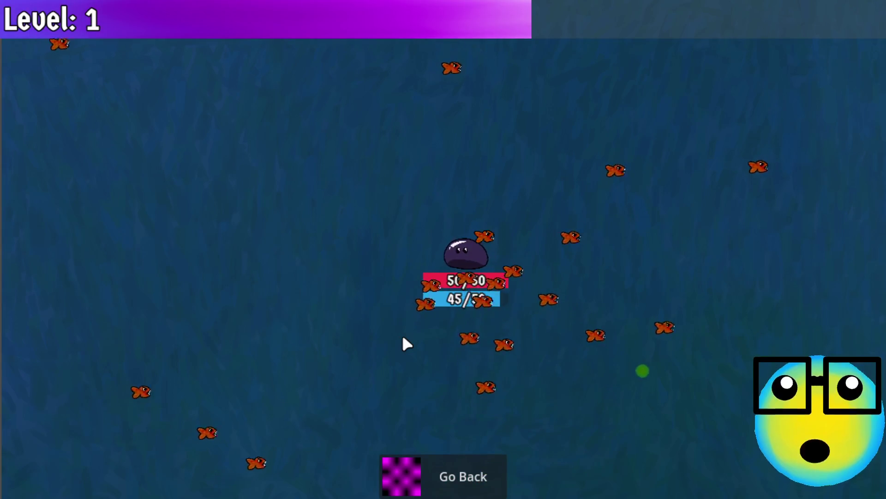
key("d")
key("s")
key("w")
key("a")
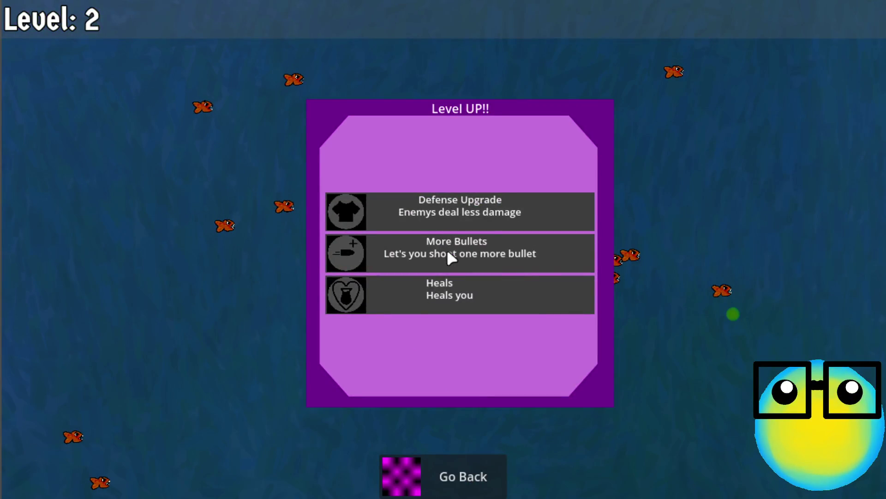
left_click(447, 252)
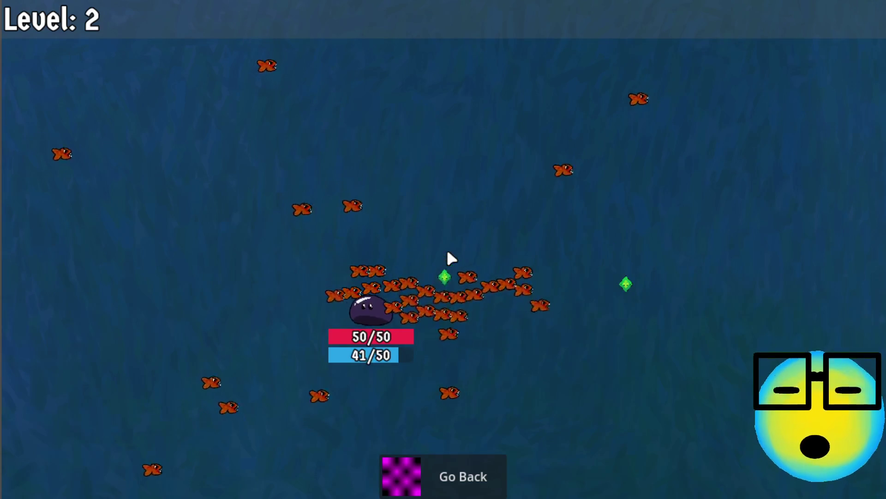
Step: Dodge fish while gathering gems to reach level 3 and take More Bullets again
key("d")
key("a")
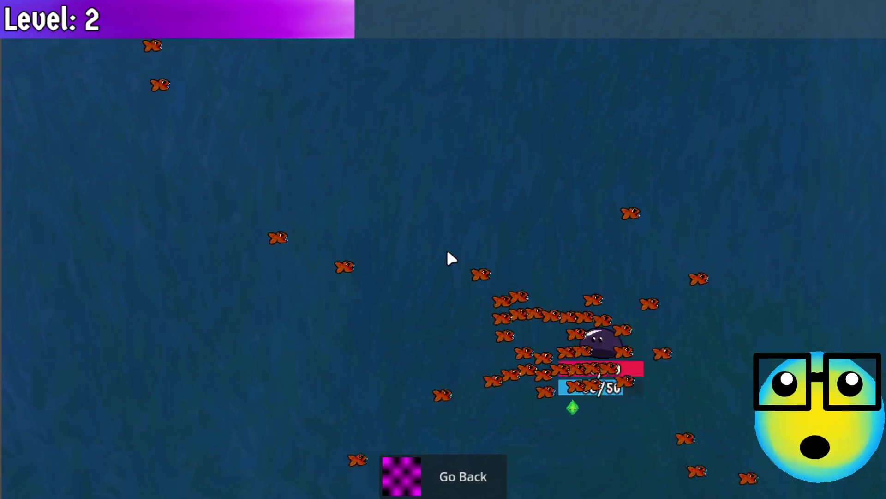
key("w")
key("d")
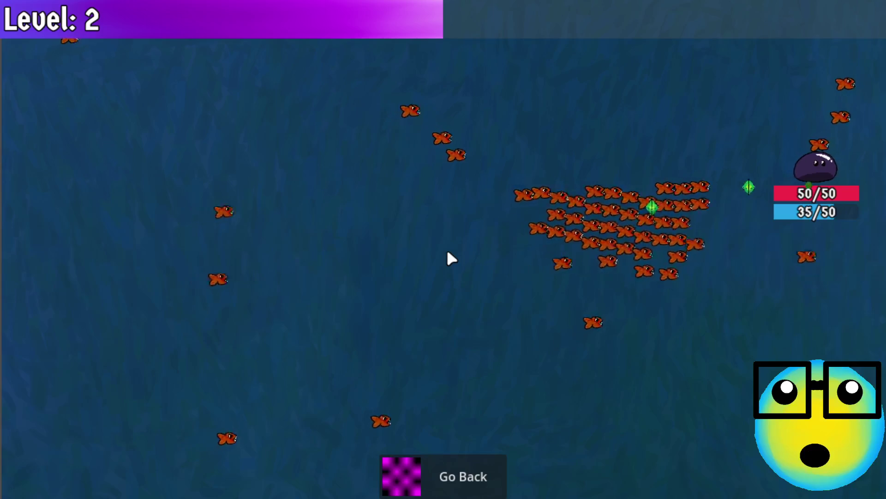
key("s")
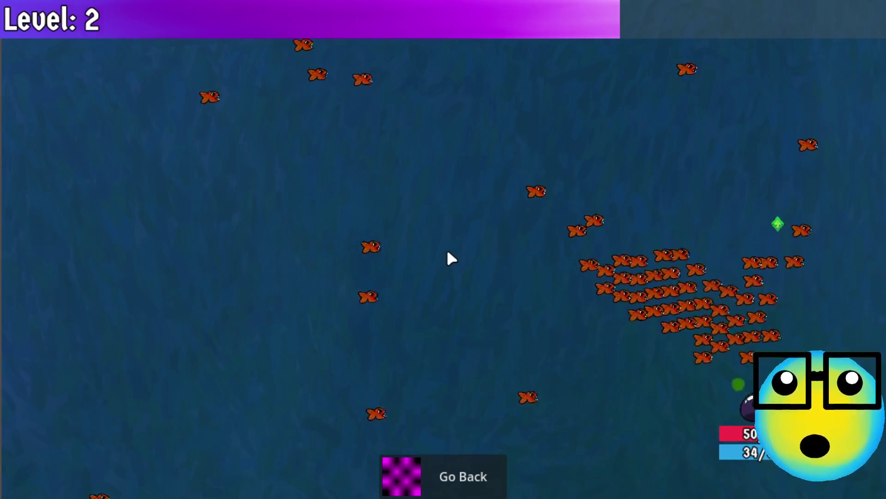
key("w")
key("a")
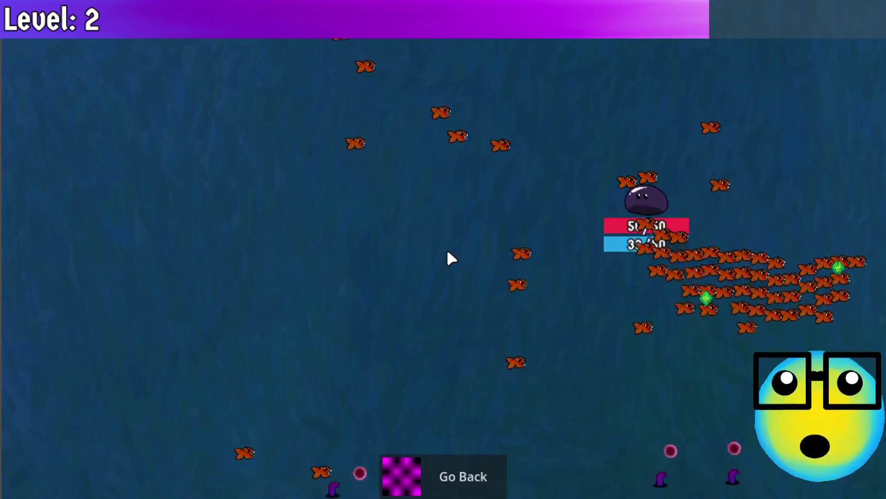
key("s")
key("d")
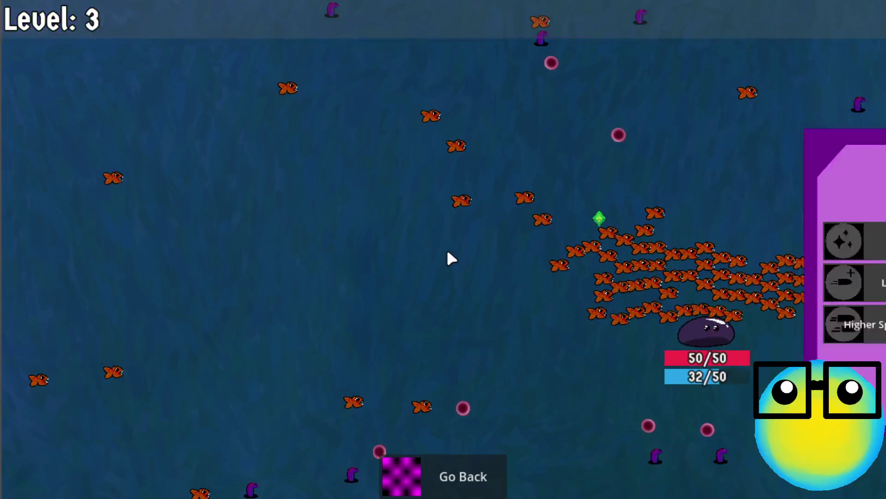
left_click(459, 255)
Step: Move around the fish swarm to reach level 4 and choose the Mana Regeneration Upgrade
key("a")
key("w")
key("s")
key("a")
key("w")
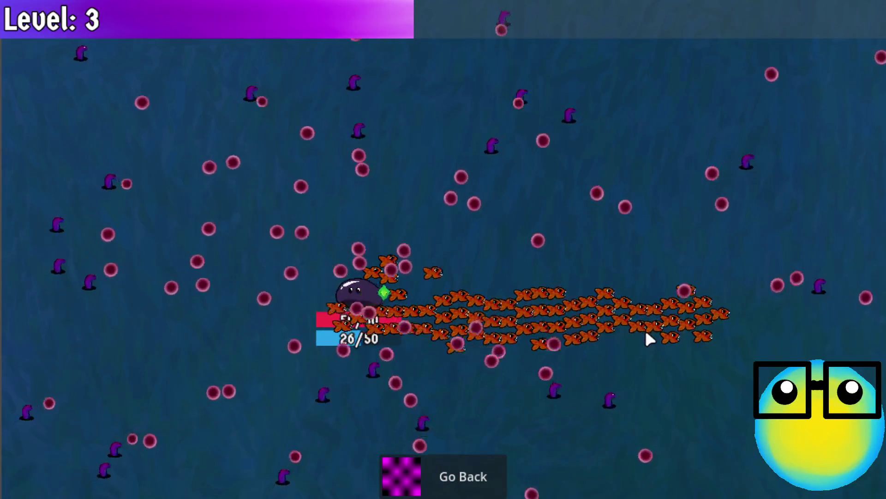
key("d")
key("a")
key("d")
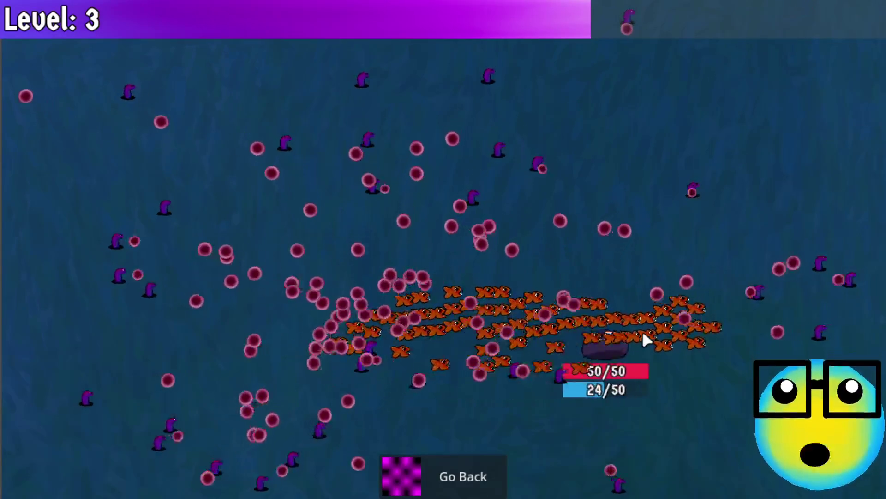
key("w")
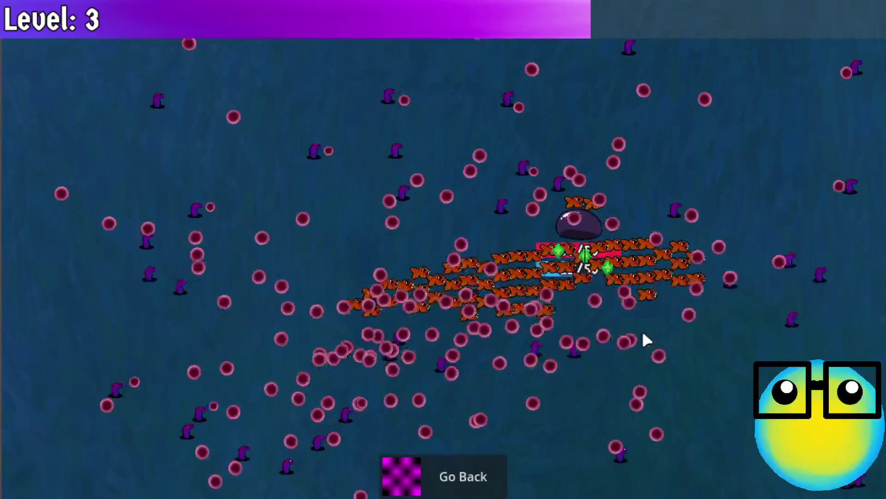
key("s")
key("d")
key("w")
key("a")
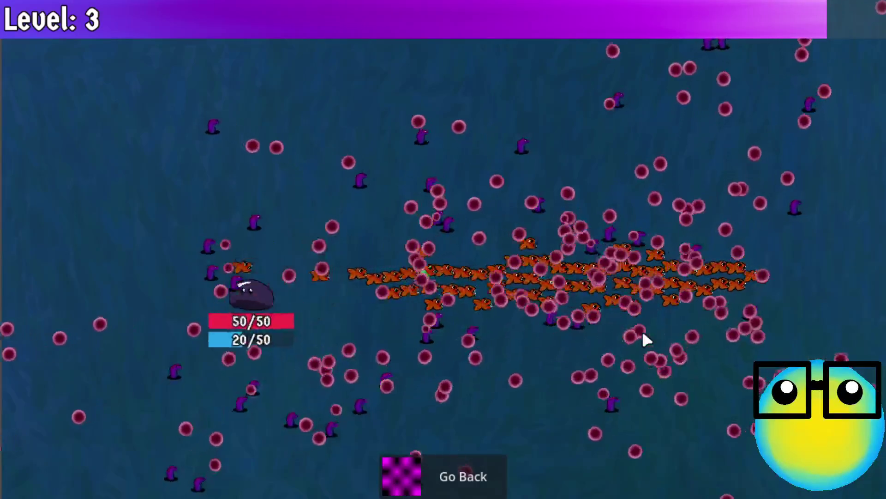
key("d")
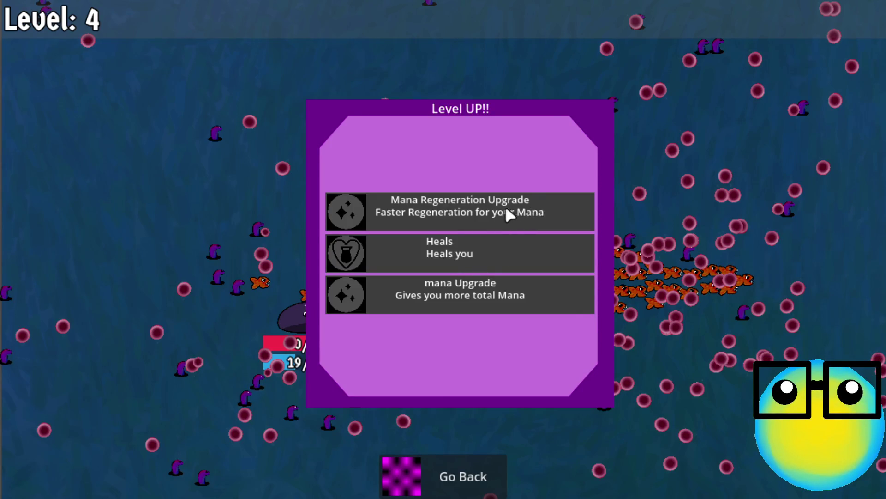
left_click(483, 208)
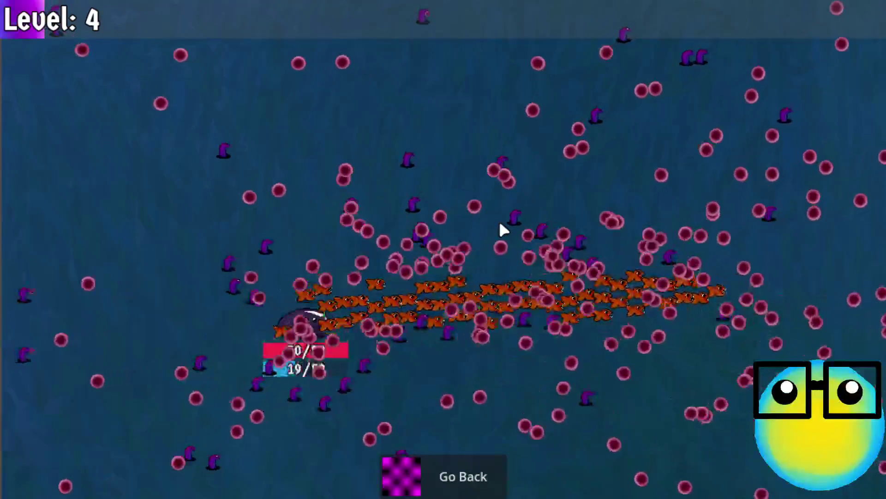
Step: Weave the slime through enemies while the extra bullets drain mana
key("a")
key("w")
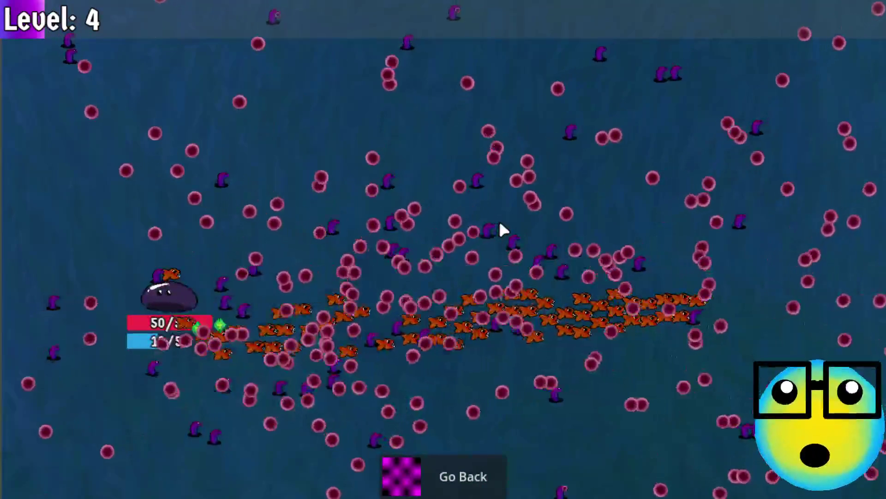
key("s")
key("d")
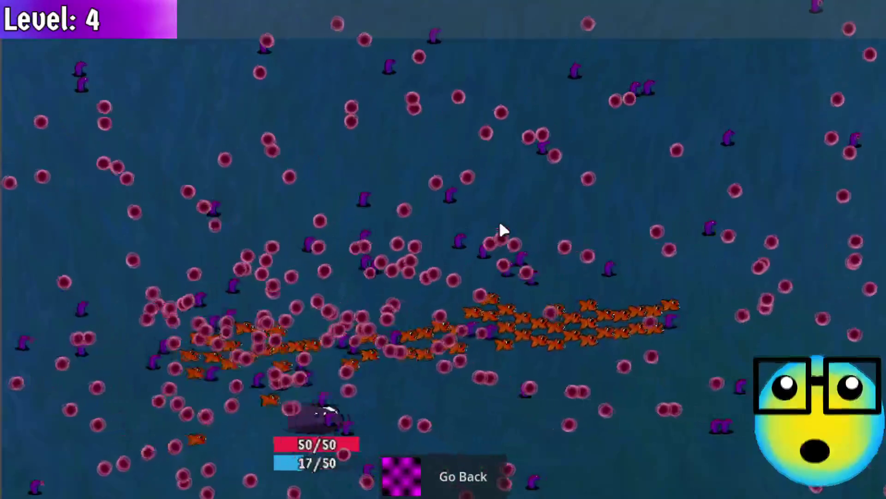
key("w")
key("d")
key("s")
key("a")
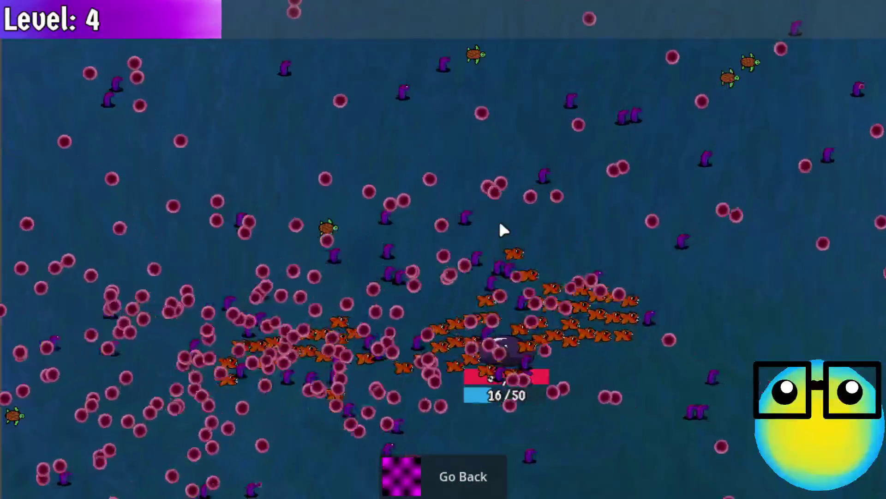
key("d")
key("s")
key("w")
key("s")
key("a")
key("w")
key("d")
key("s")
Step: Keep dodging until mana runs down, then return to the hub and open the purple slime's stats
key("d")
key("a")
key("s")
key("a")
key("w")
key("a")
key("w")
key("s")
key("a")
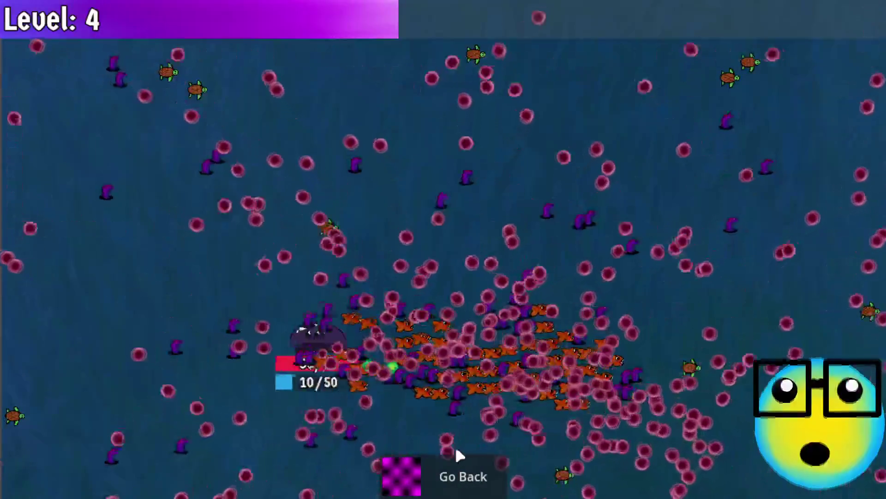
key("d")
key("d")
key("a")
key("w")
key("d")
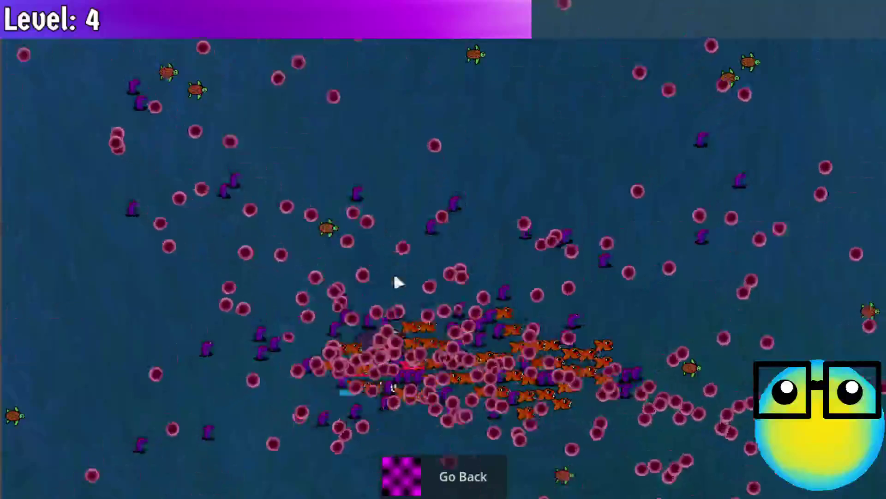
key("s")
left_click(470, 466)
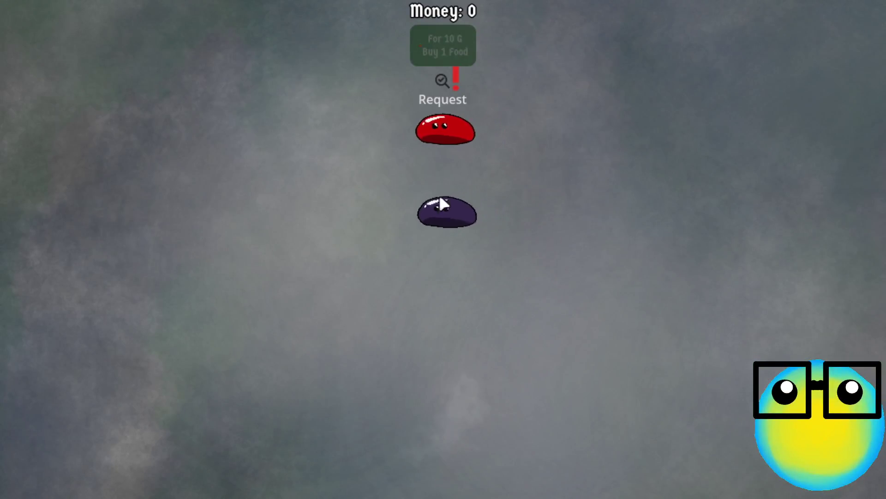
left_click(440, 198)
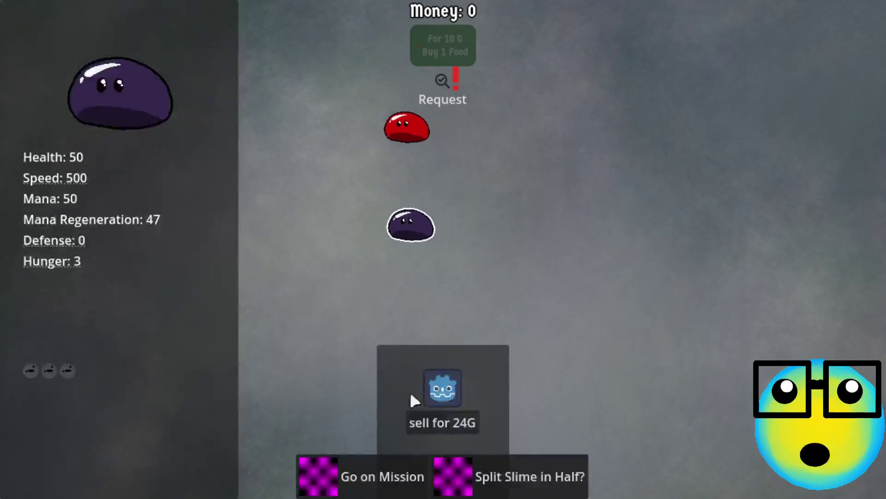
Step: Run a brief Level 1 mission with the purple slime, return home, and save from the pause menu
left_click(358, 471)
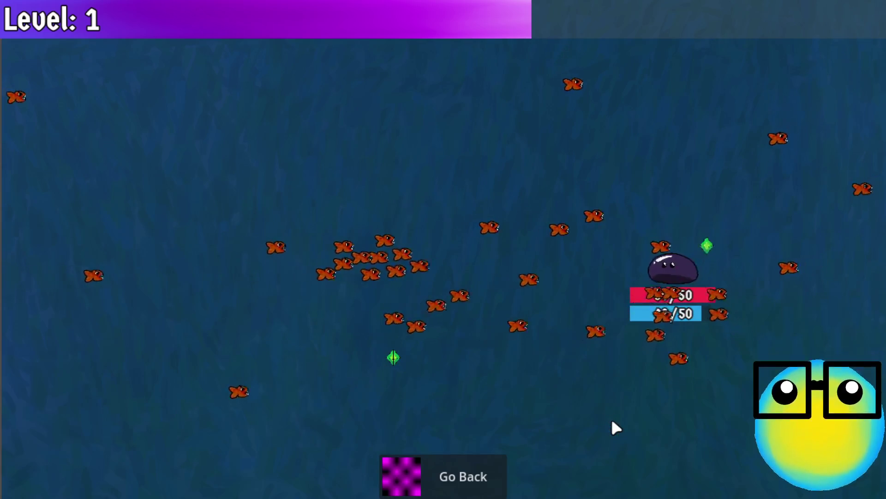
left_click(426, 473)
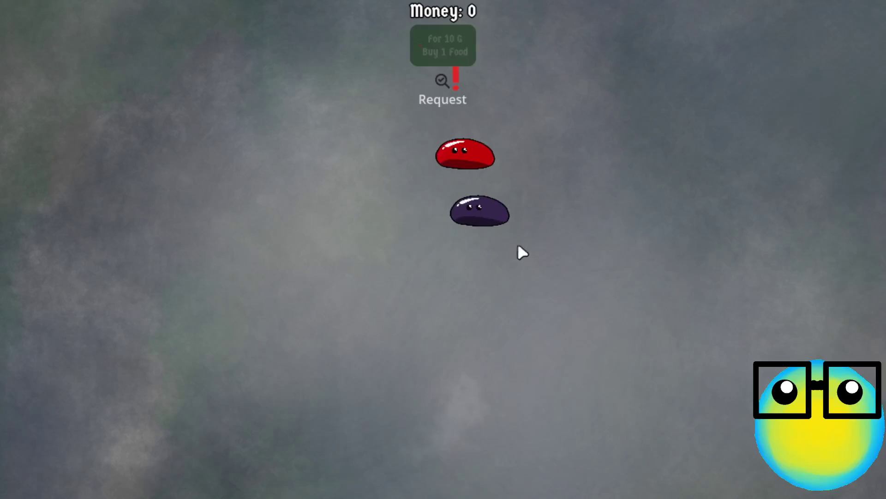
key("Escape")
left_click(463, 240)
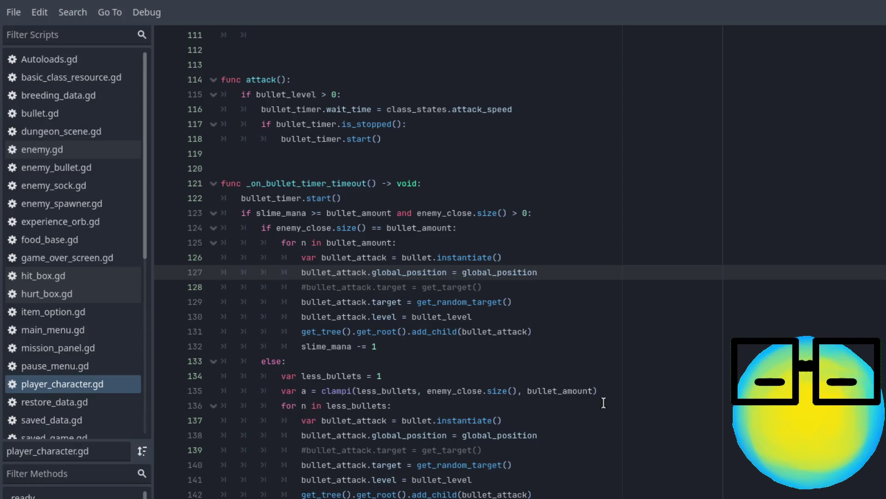
Step: Adjust the less_bullets loop on lines 134–136 and save player_character.gd
left_click(662, 404)
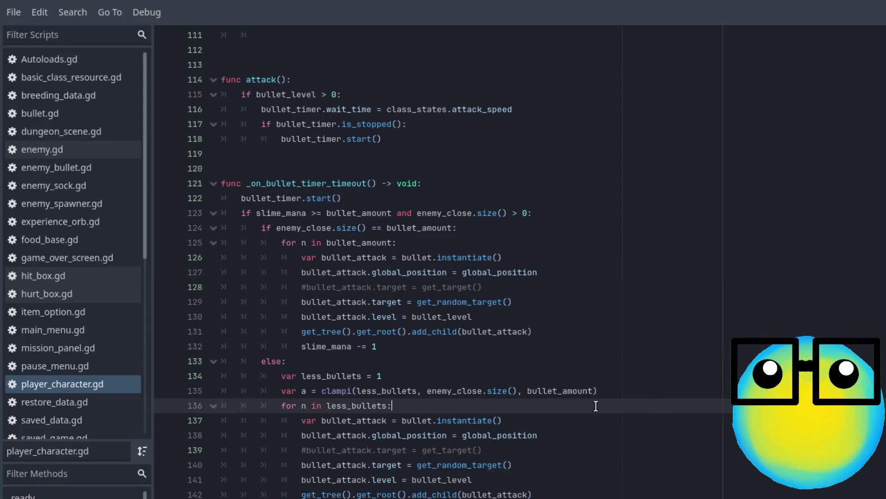
left_click(392, 375)
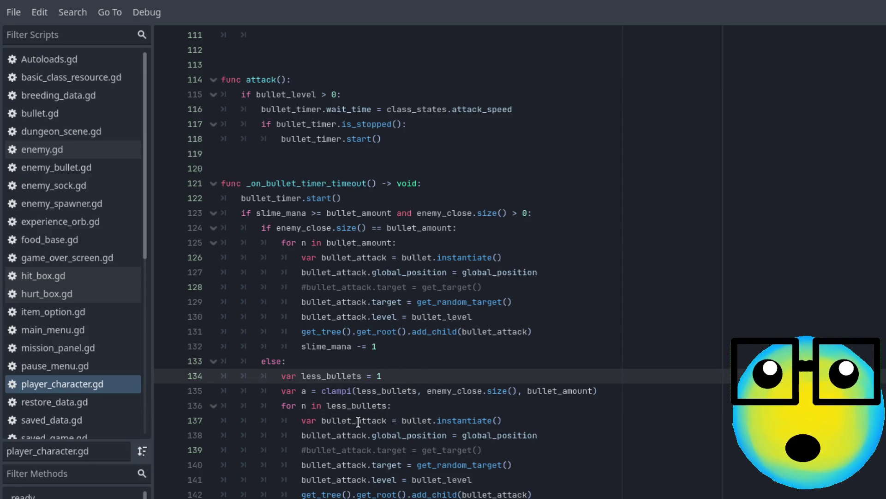
double_click(349, 406)
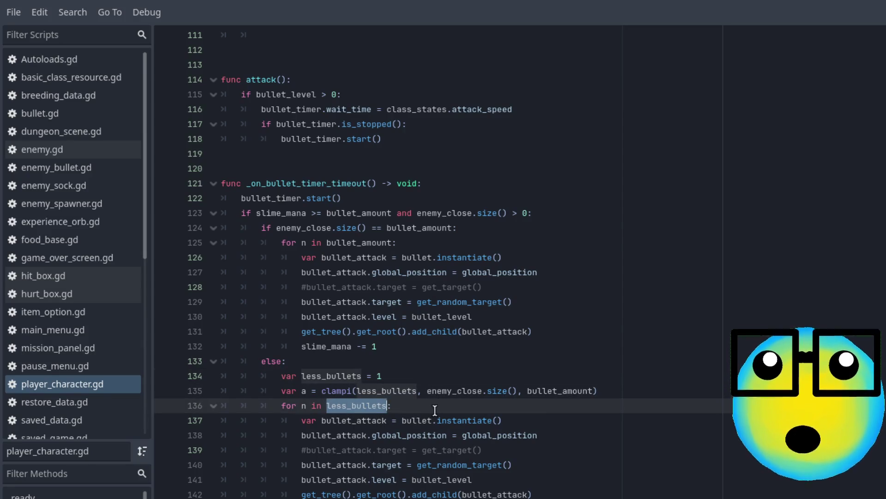
type("a:")
left_click(470, 375)
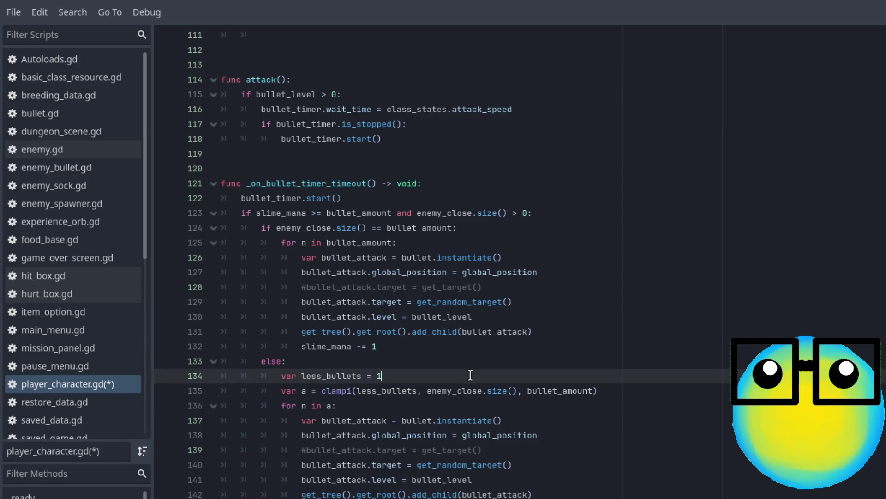
key("ctrl+s")
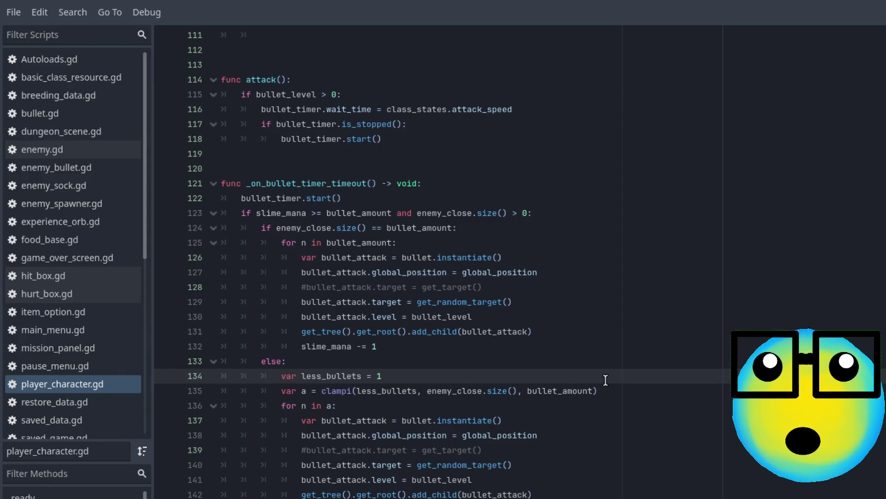
Step: Add print(a, less_bullets) below the clampi line, then open enemy.gd at line 32 and launch the game
left_click(306, 364)
key("Return")
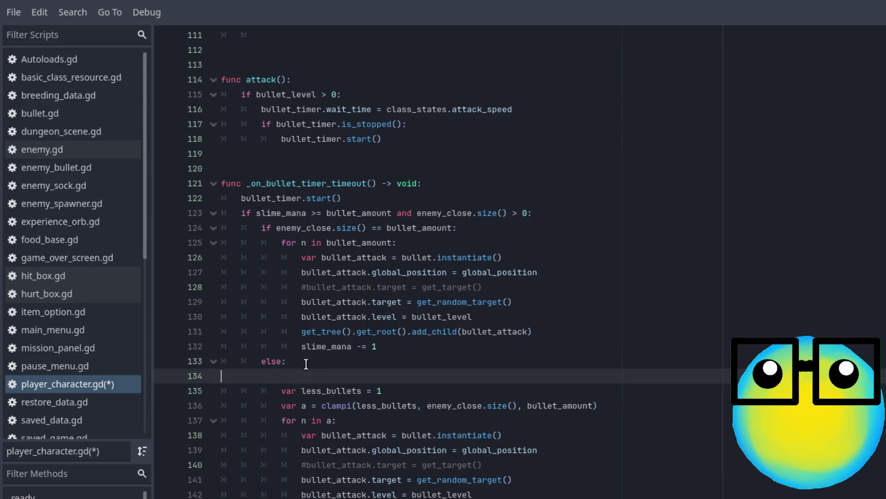
key("BackSpace")
left_click(655, 394)
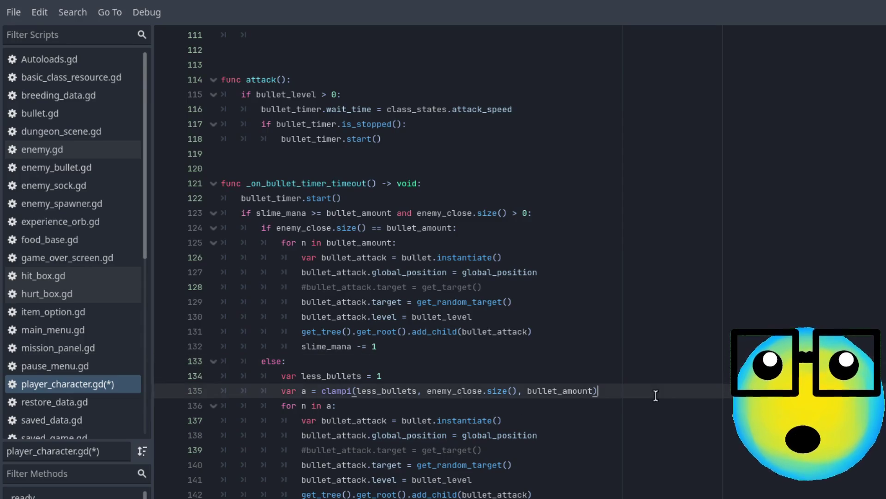
key("Return")
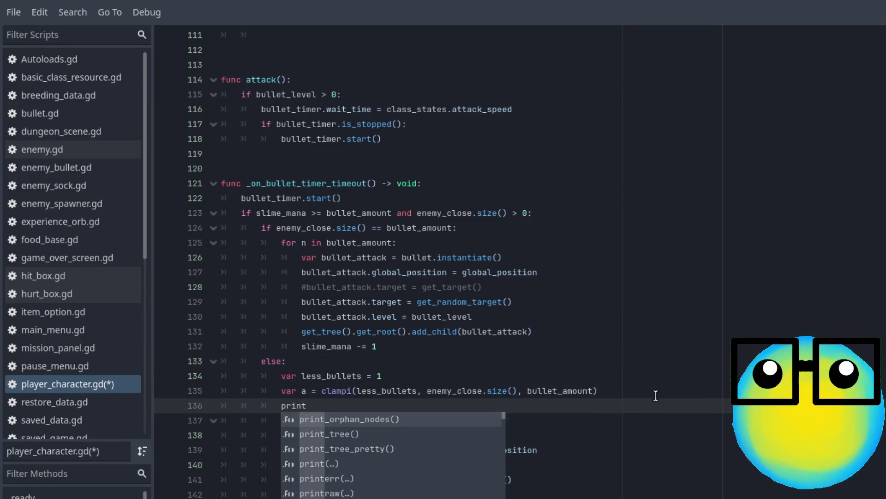
type("(a, ")
type("less")
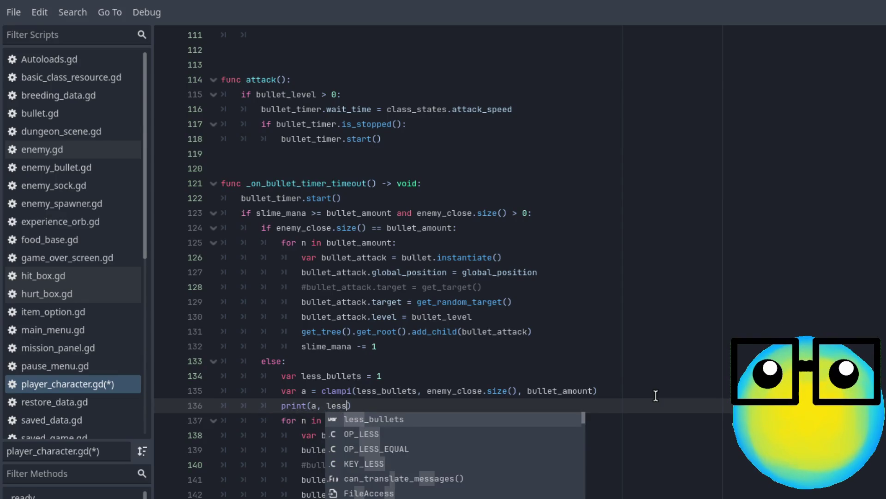
key("Return")
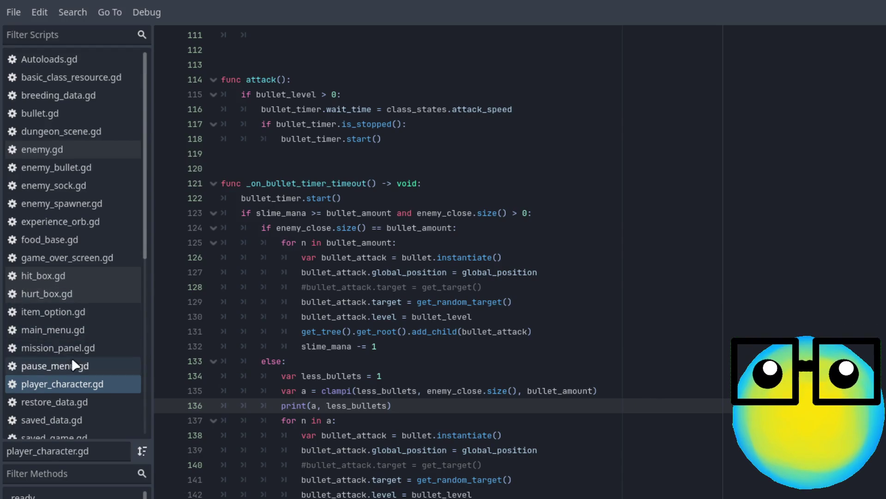
left_click(74, 146)
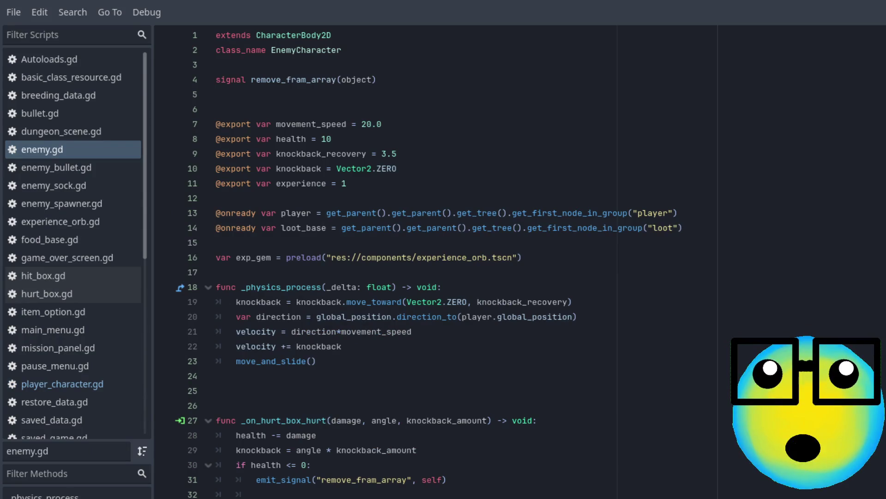
left_click(155, 492)
key("ctrl+z")
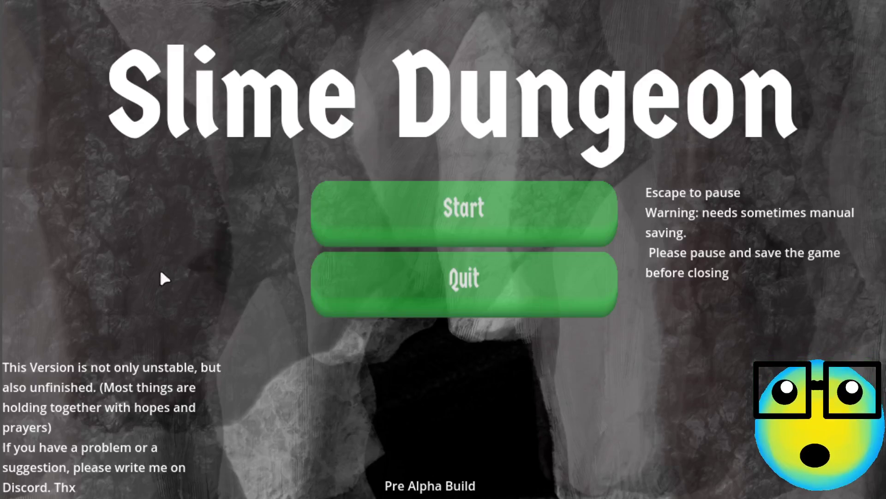
Step: Start the game, send the purple slime on a mission, return home, pause, and stop the game with F8
left_click(477, 221)
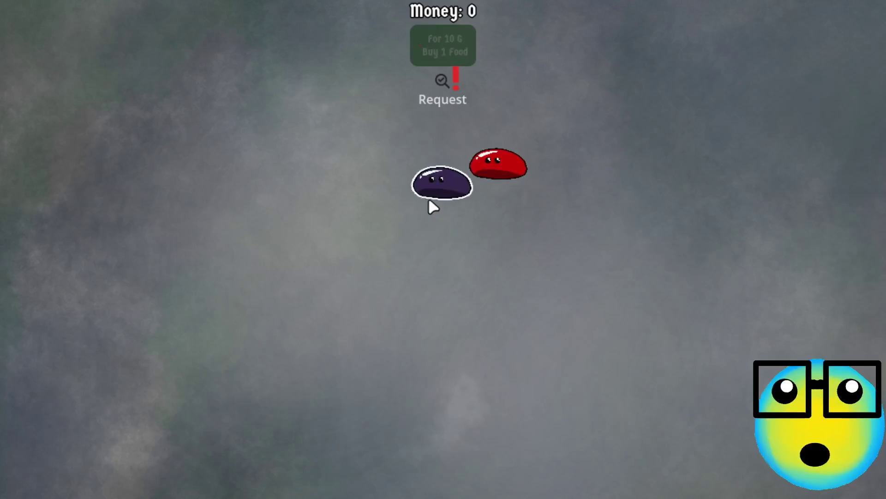
left_click(430, 203)
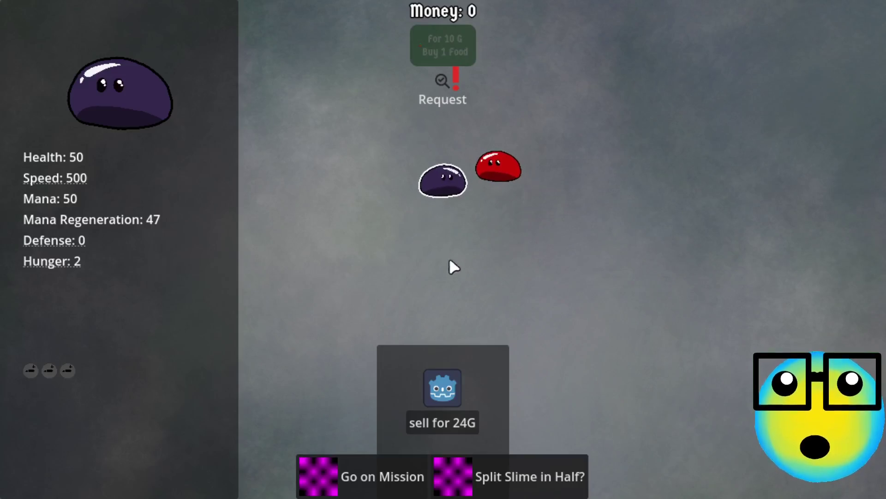
left_click(351, 475)
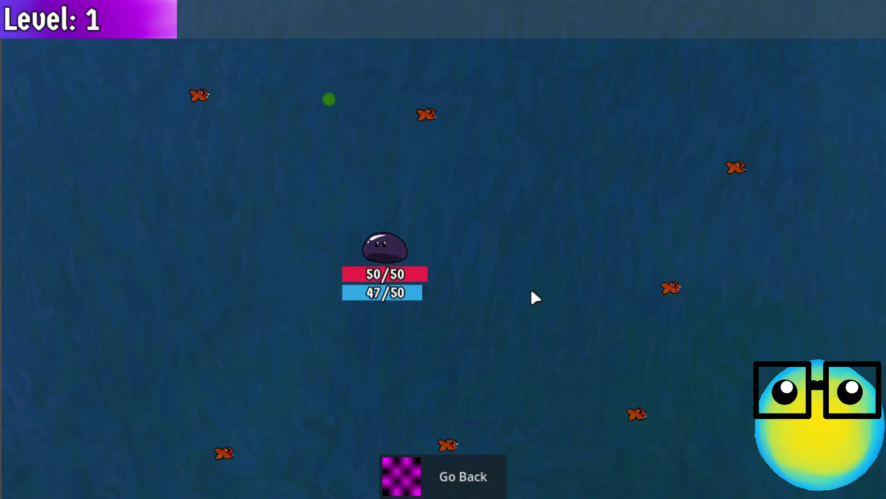
left_click(444, 469)
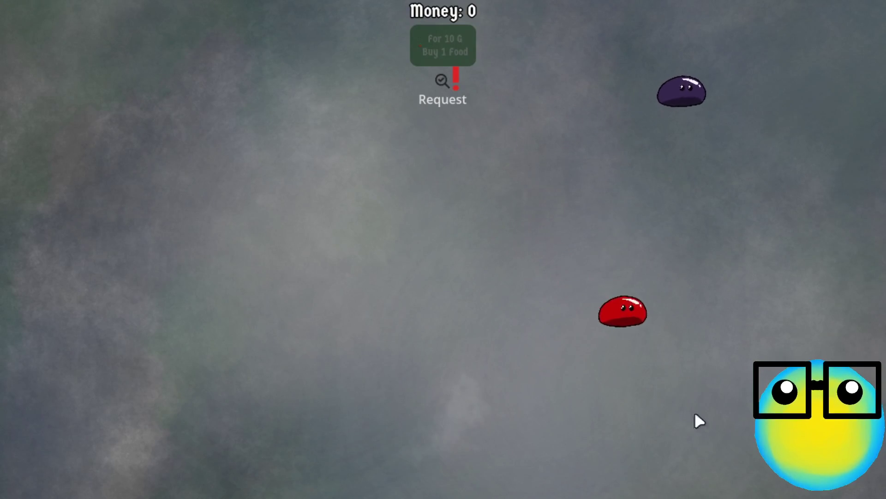
key("Escape")
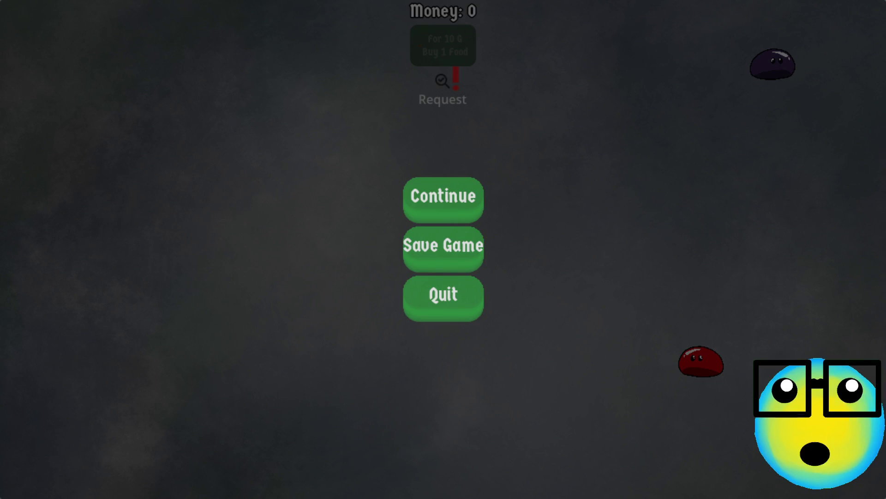
key("F8")
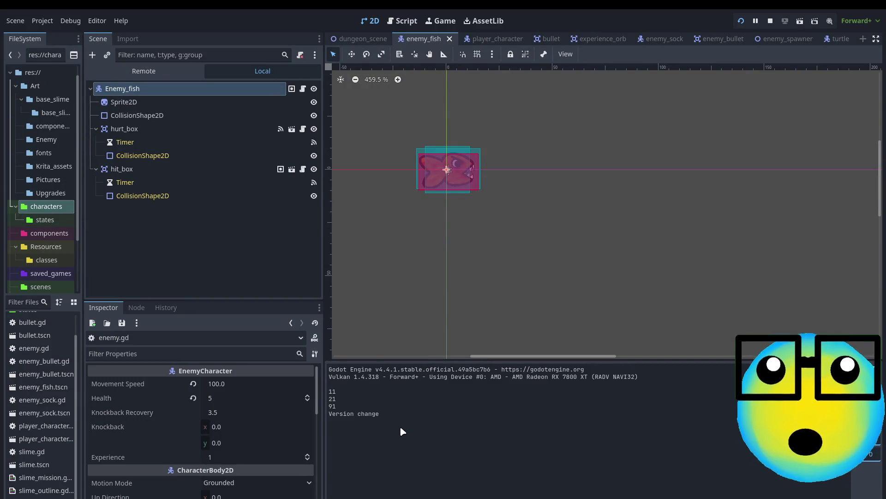
Step: Delete the stray 1 after self) on enemy.gd line 31, save, and switch back to player_character.gd
left_click_drag(327, 405, 325, 393)
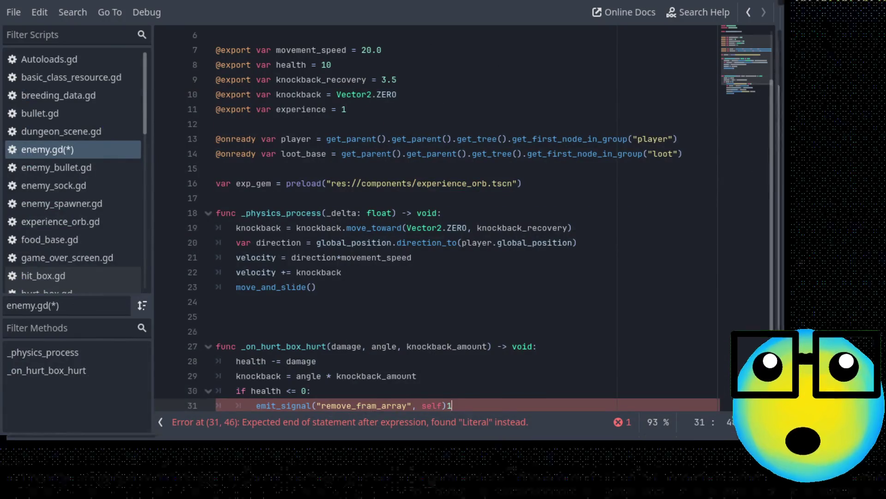
key("BackSpace")
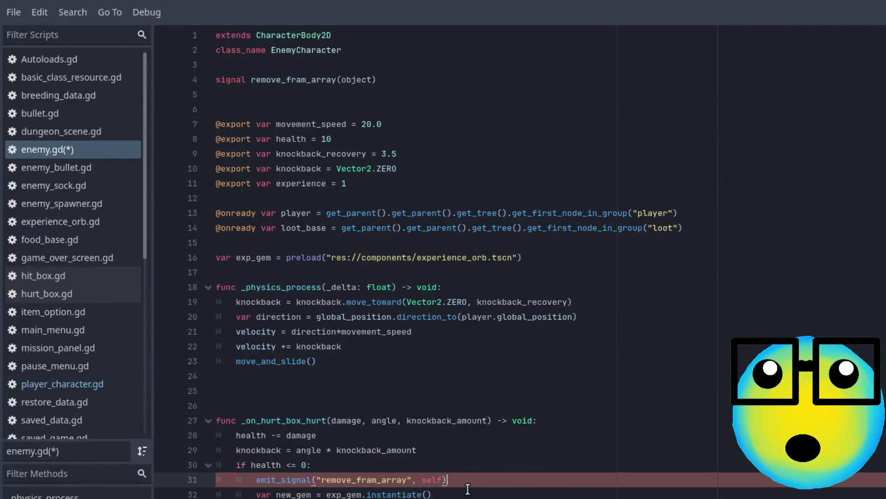
key("ctrl+s")
left_click(69, 385)
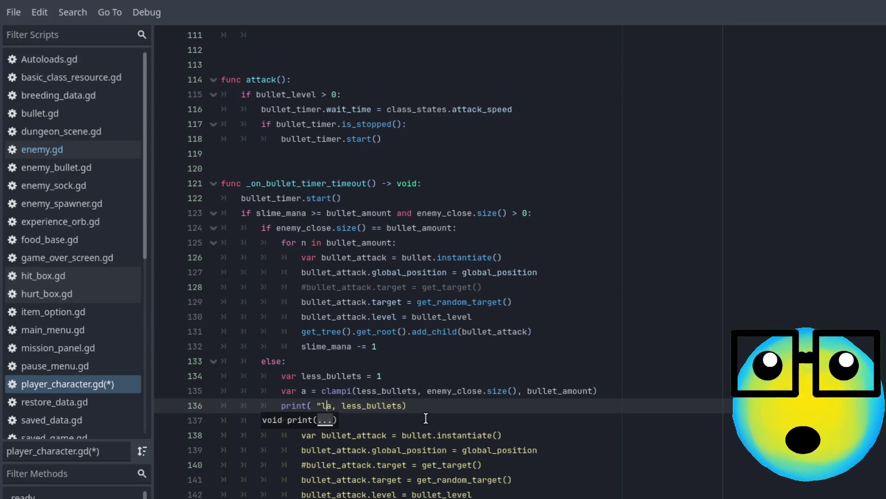
Step: Label the debug output on line 136 so it reads print("a: ", a, less_bullets)
type("l")
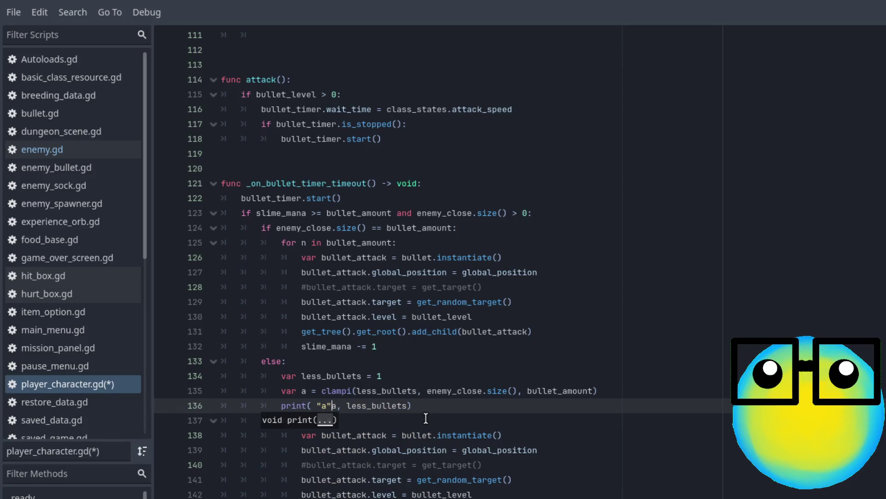
type(":")
left_click(364, 405)
type("\"")
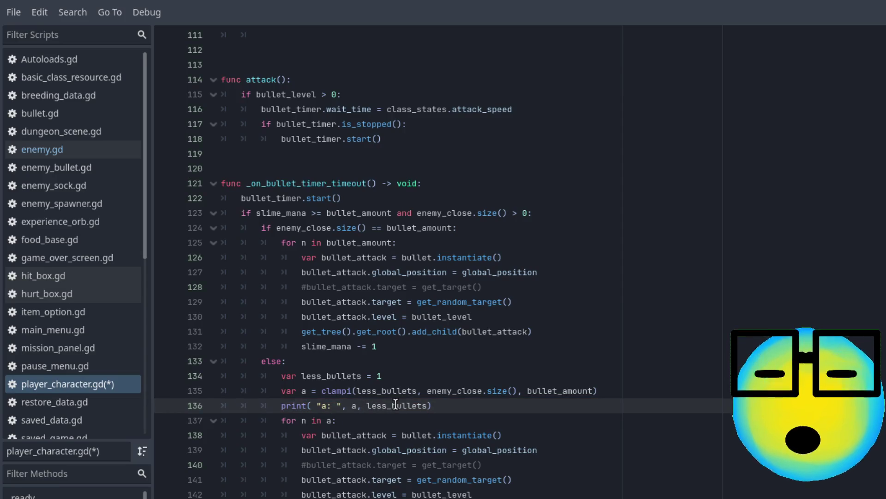
type("_bu")
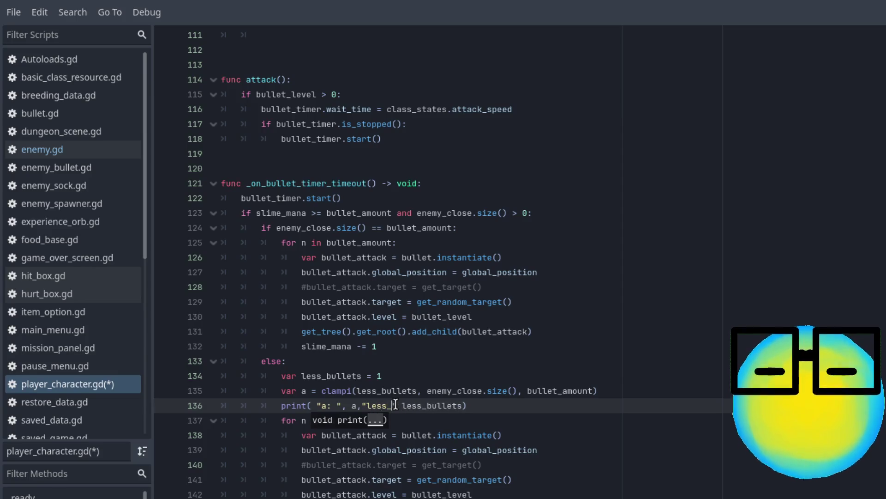
type("ts")
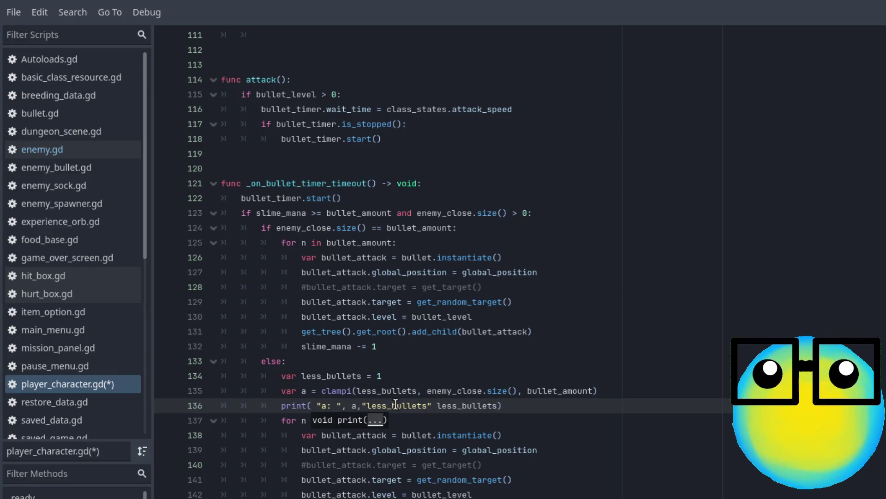
type(")")
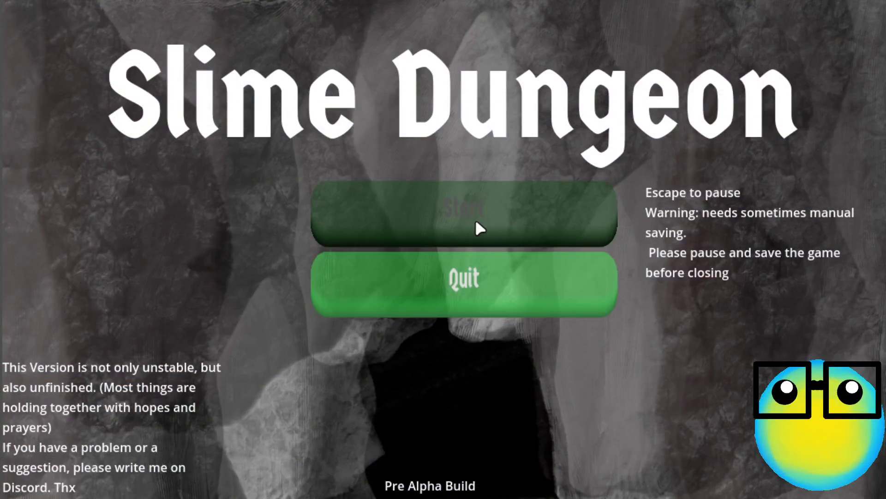
Step: Start the game and send the red slime on a Level 1 mission against fish
left_click(475, 219)
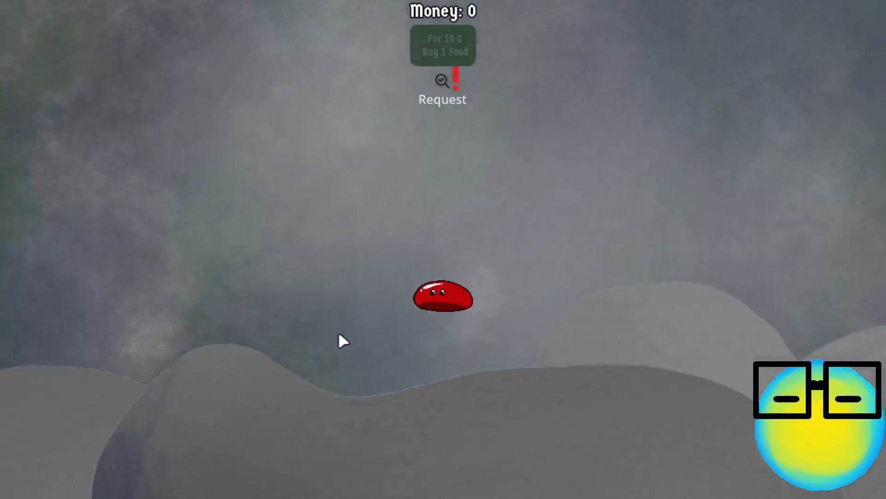
left_click(426, 317)
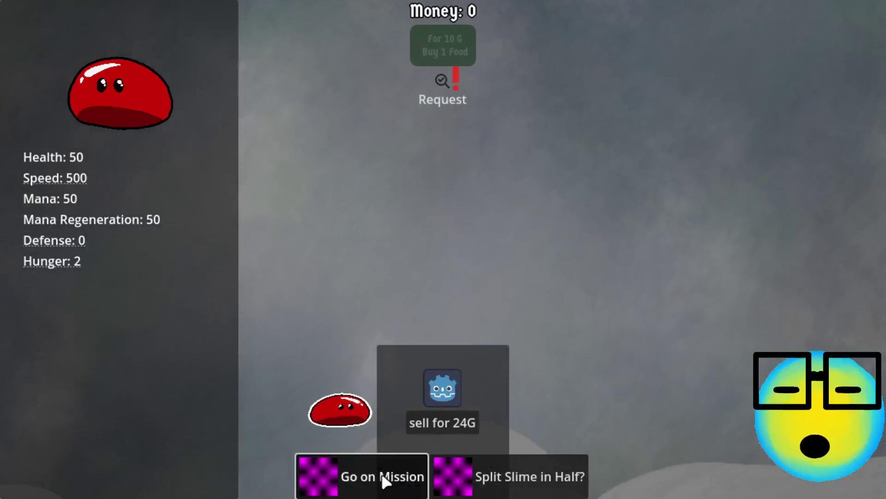
left_click(385, 481)
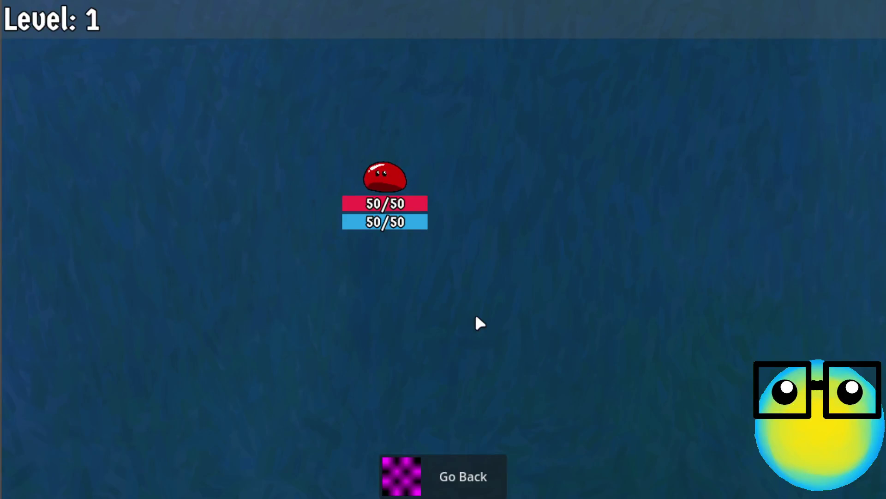
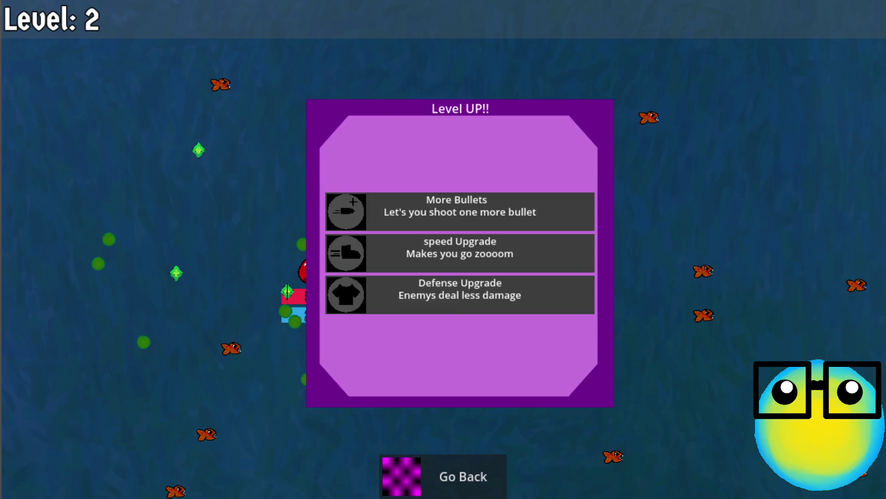
Step: Switch from the running game back to the editor and review the debug lines in the Output log
key("alt+Tab")
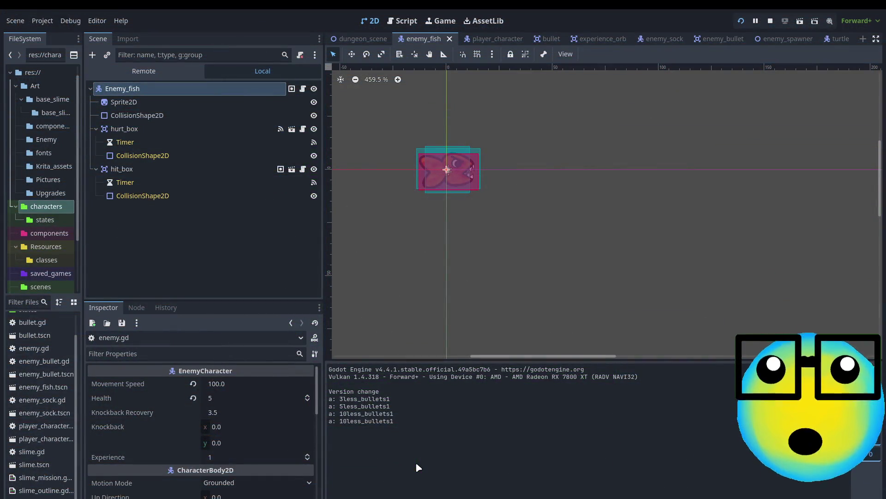
mouse_move(332, 398)
left_mouse_down()
mouse_move(391, 414)
mouse_move(335, 407)
mouse_move(329, 397)
left_mouse_up()
left_click(362, 430)
left_click(368, 431)
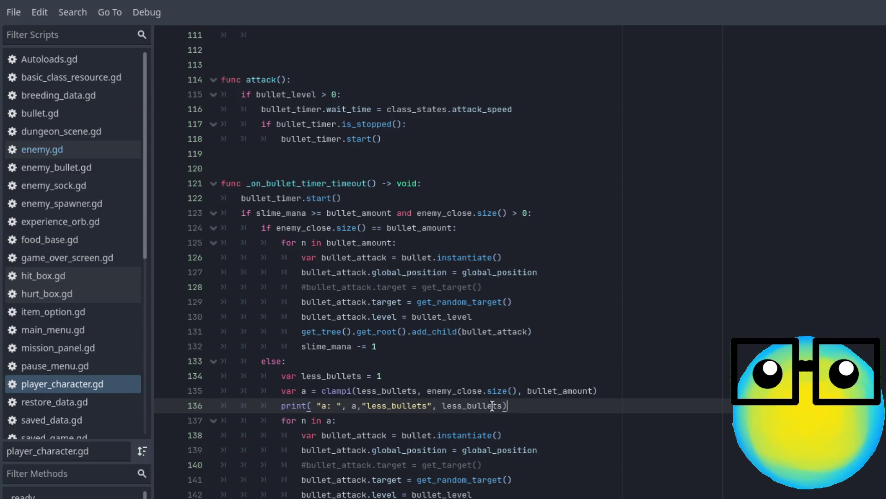
Step: Delete the debug print on line 136 and change == to >= on line 124
left_click_drag(507, 406, 291, 408)
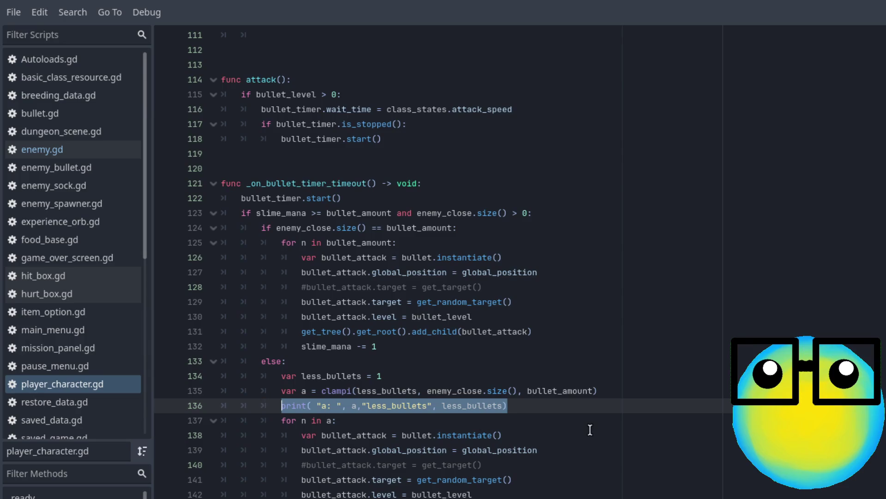
key("BackSpace")
key("BackSpace")
key("BackSpace")
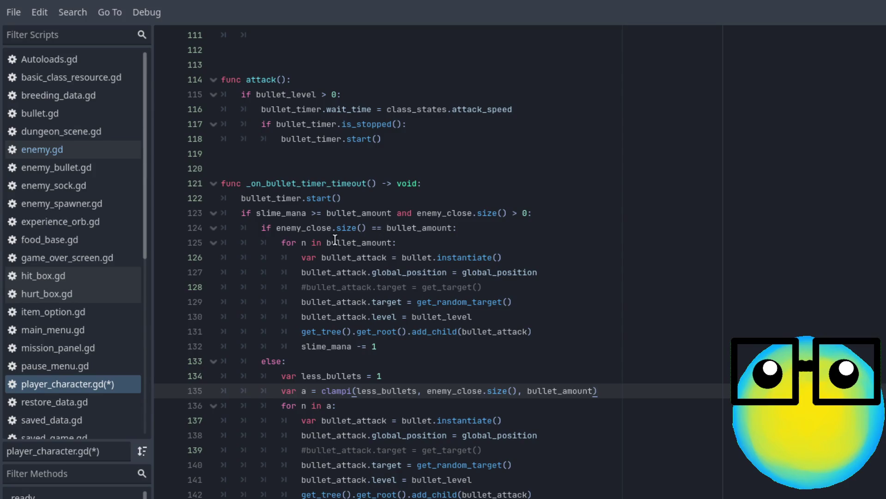
left_click(468, 230)
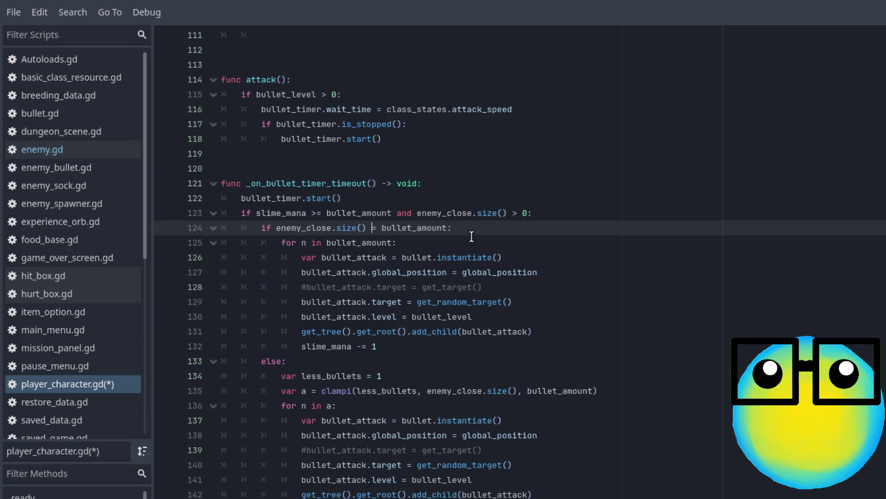
type(">")
left_click(527, 240)
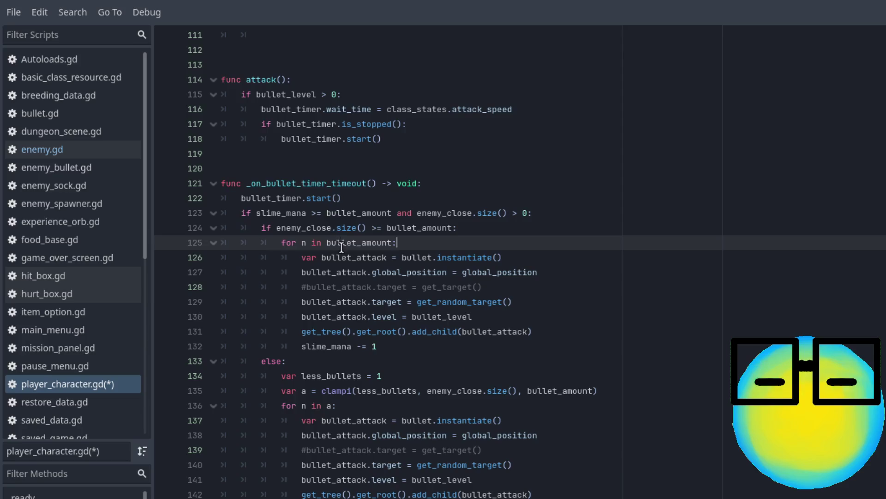
Step: Check bullet_amount's uses, discard an unfinished slime_mana line, and run the game with F5
left_click(323, 213)
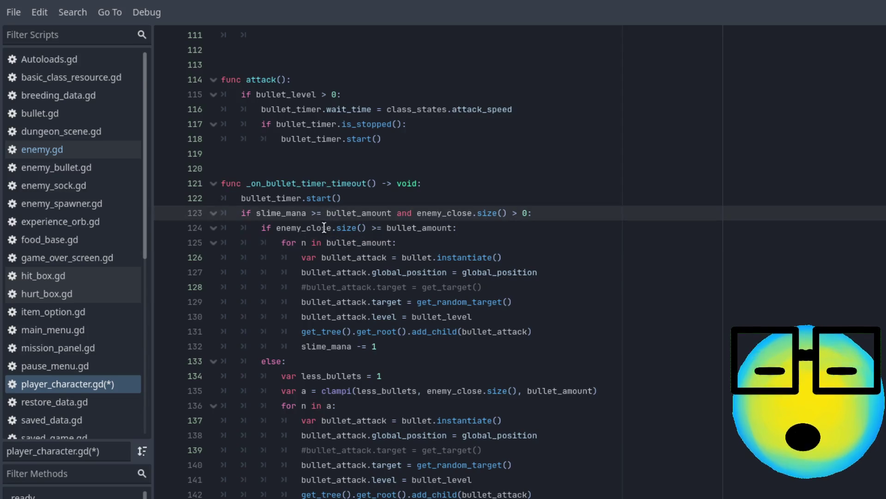
double_click(356, 213)
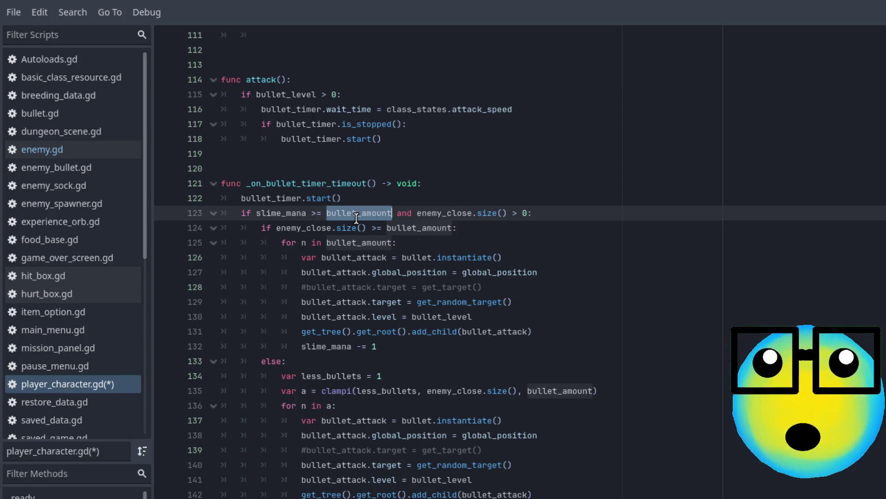
left_click(396, 198)
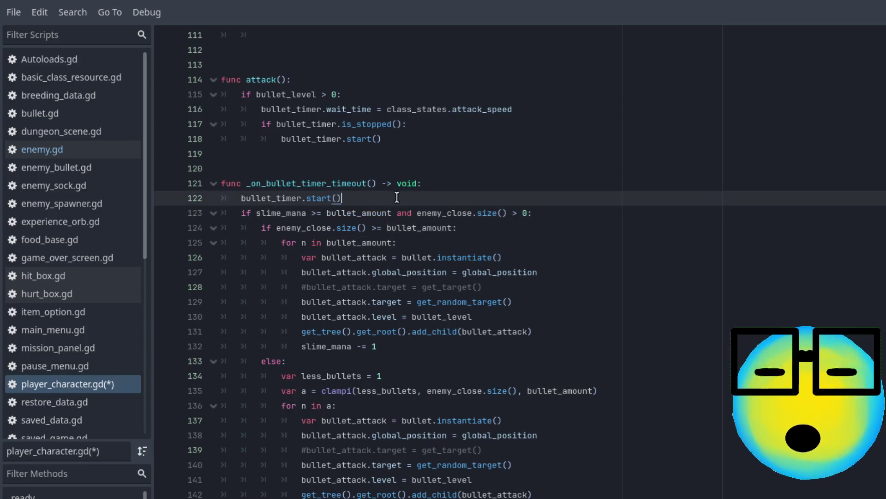
key("Return")
type("if")
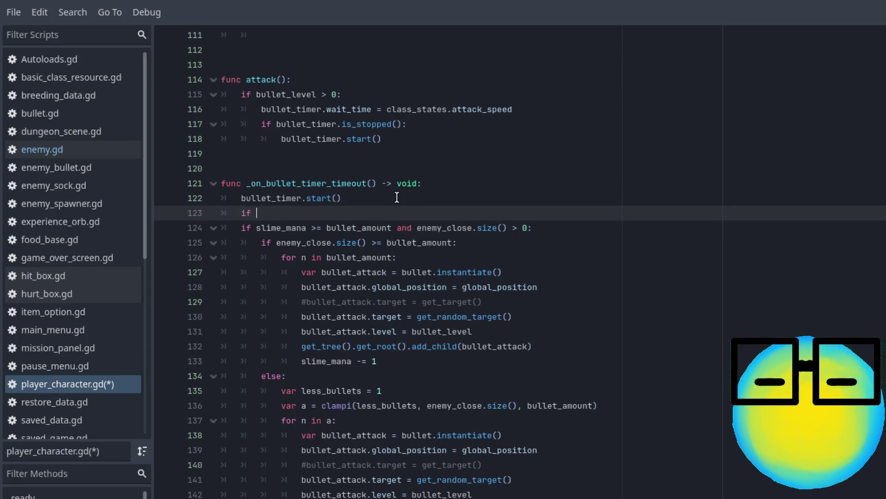
type("slime_mana >0")
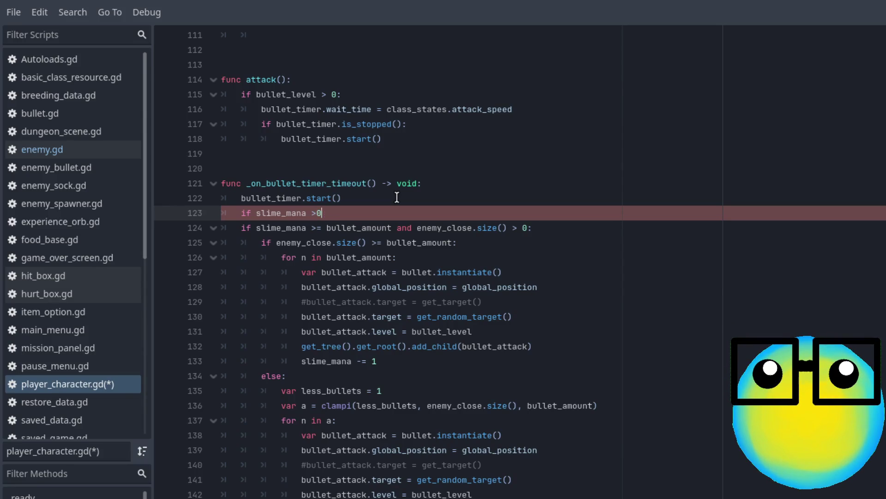
key("BackSpace")
key("BackSpace")
key("BackSpace")
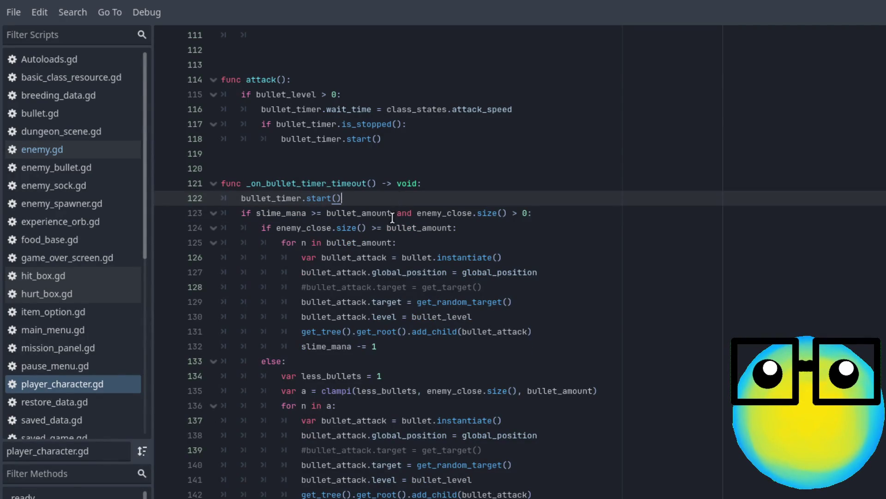
left_click(392, 217)
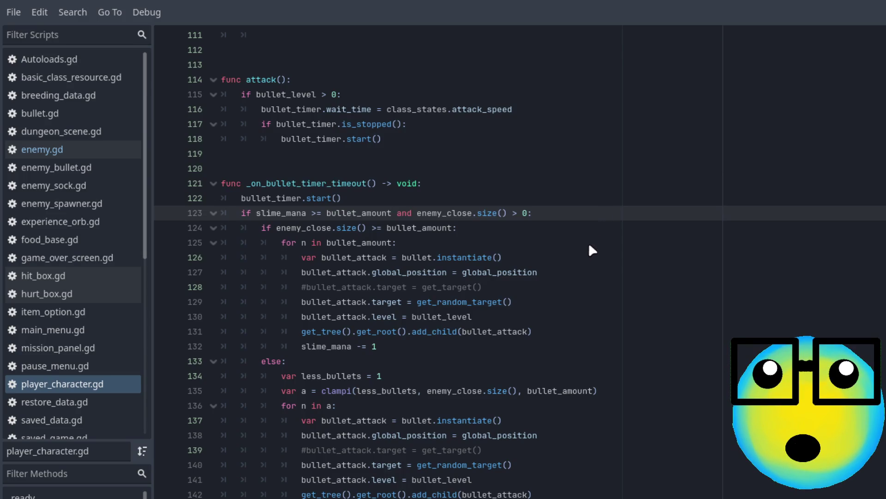
key("F5")
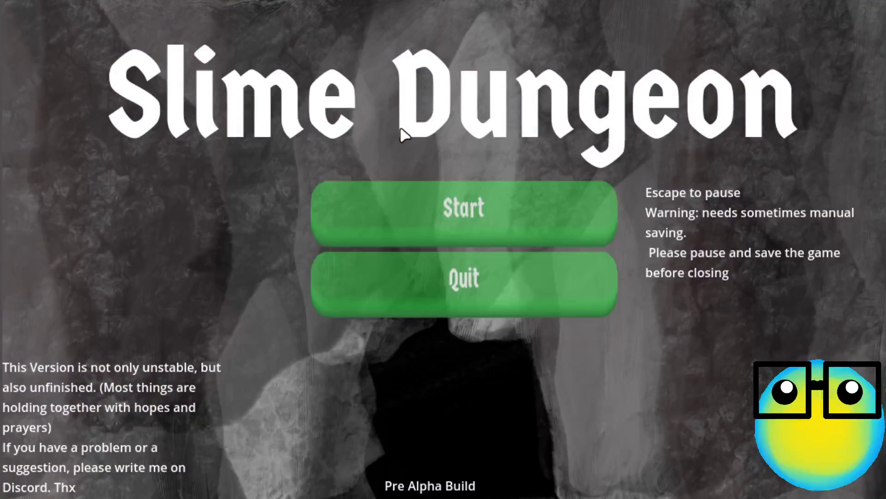
Step: Start Slime Dungeon, restart, send a slime on a mission, and take the first level-up upgrade
left_click(372, 204)
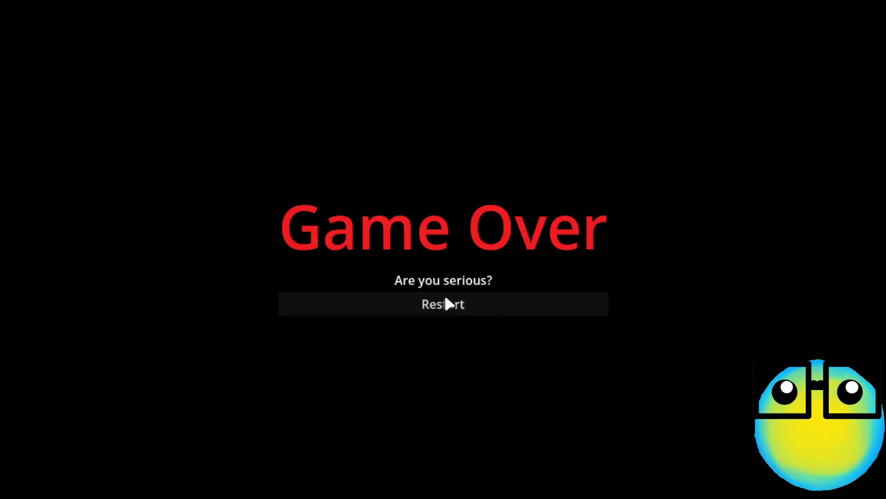
left_click(445, 301)
left_click(450, 220)
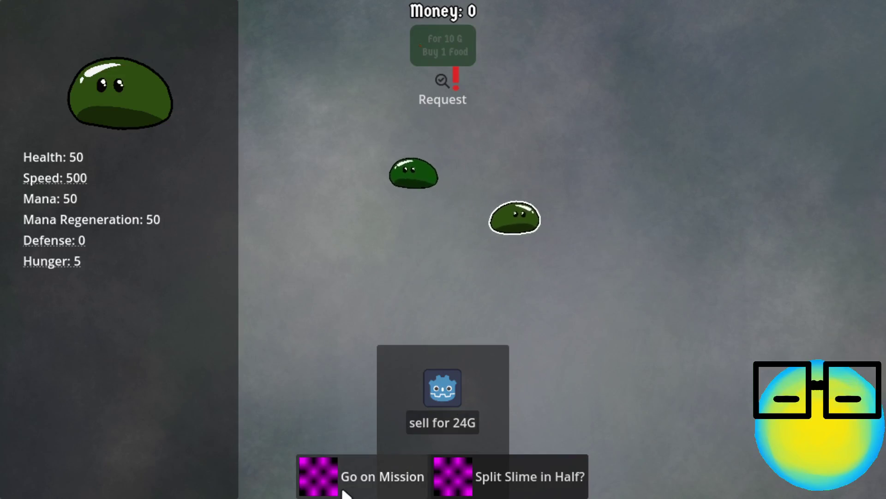
left_click(364, 475)
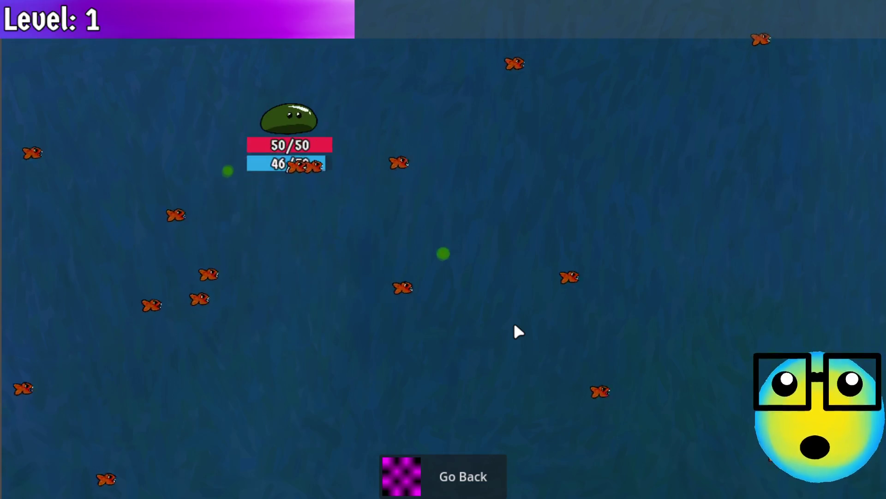
left_click(514, 325)
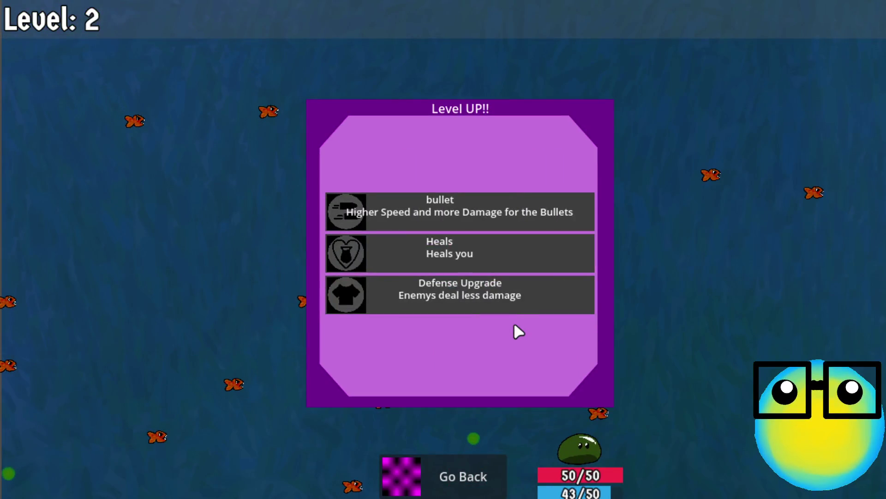
left_click(498, 225)
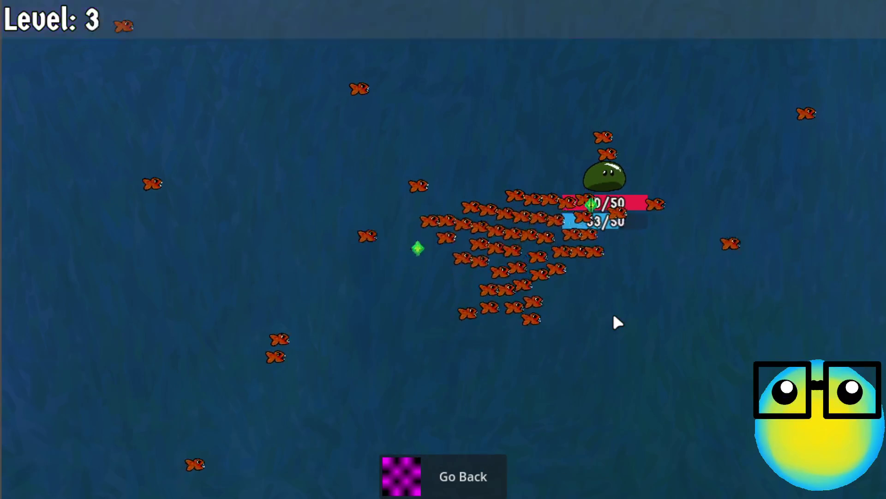
Step: Take bullet at level 3 and More Bullets at levels 4–6, then return home and view the slime
left_click(483, 305)
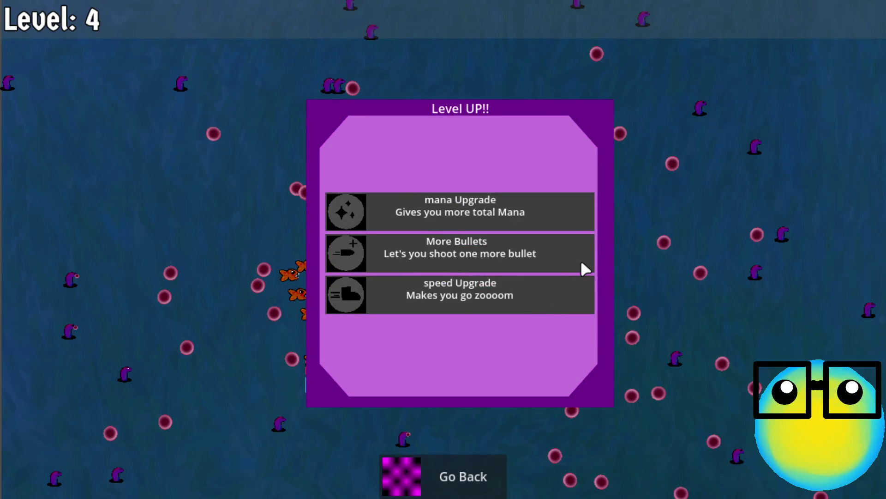
left_click(509, 249)
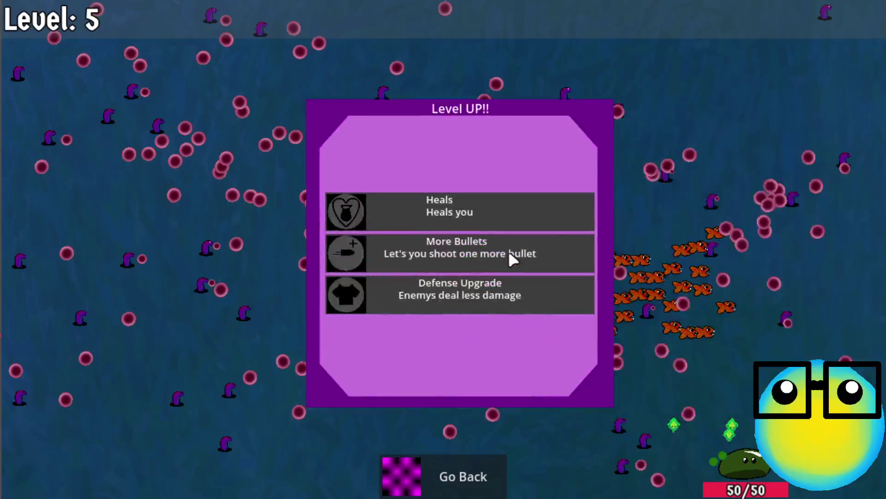
left_click(518, 252)
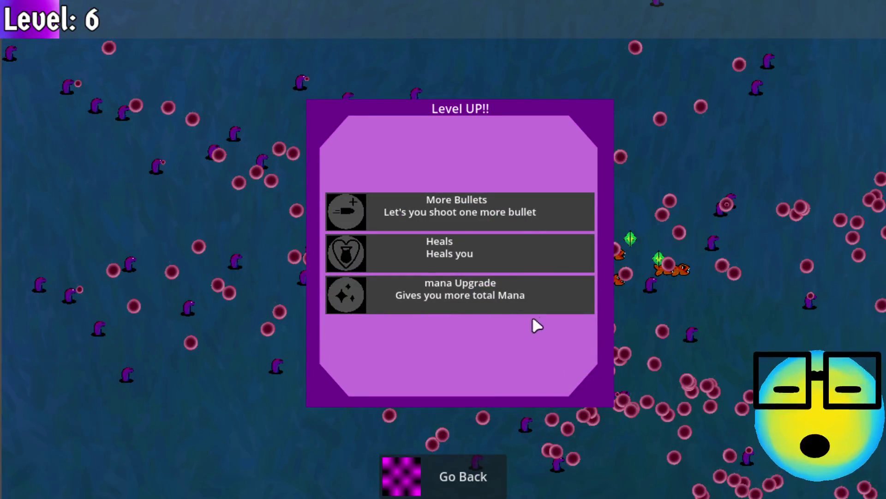
left_click(532, 207)
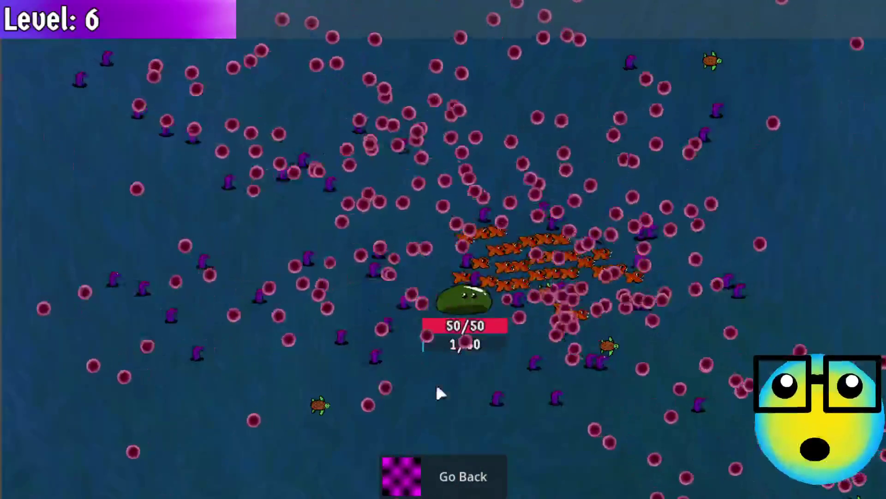
left_click(446, 464)
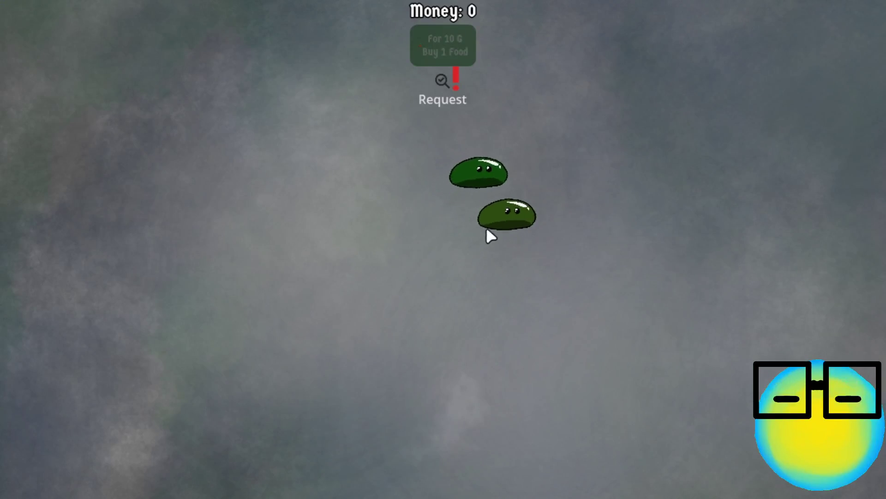
left_click(564, 223)
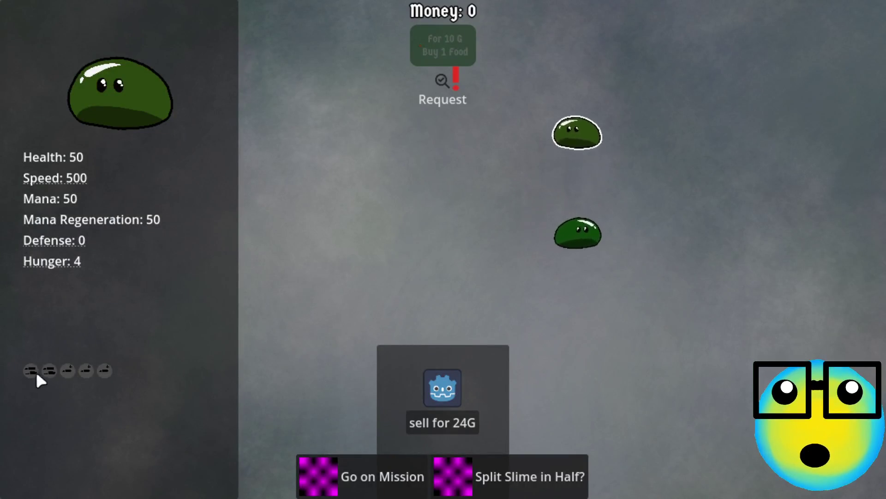
Step: Send the slime on another mission and take More Bullets at the first two level-ups
left_click(371, 473)
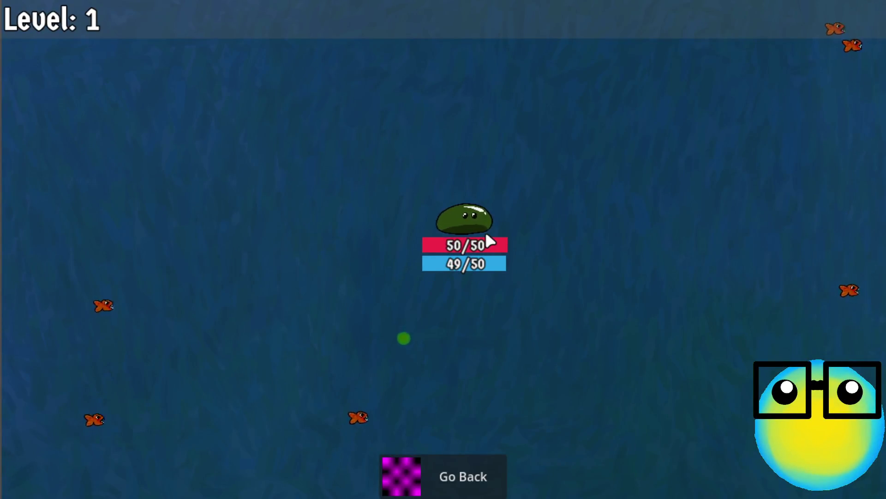
key("a")
key("s")
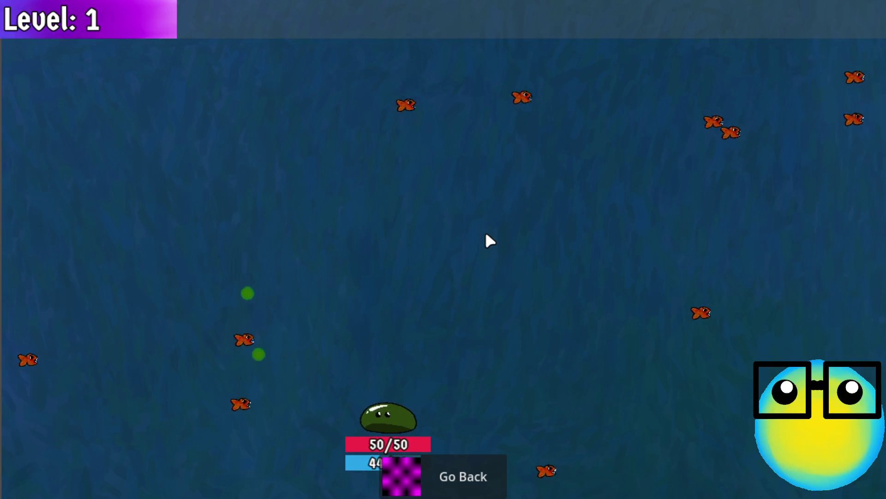
key("w")
key("d")
key("s")
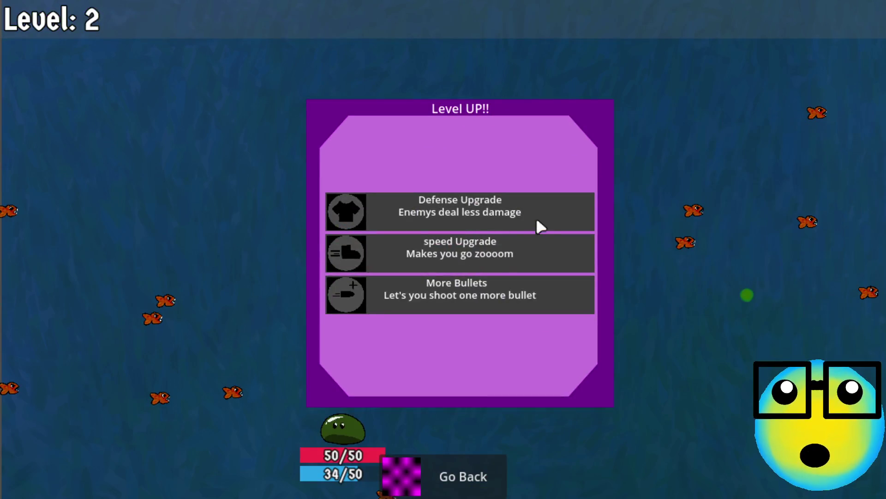
left_click(465, 295)
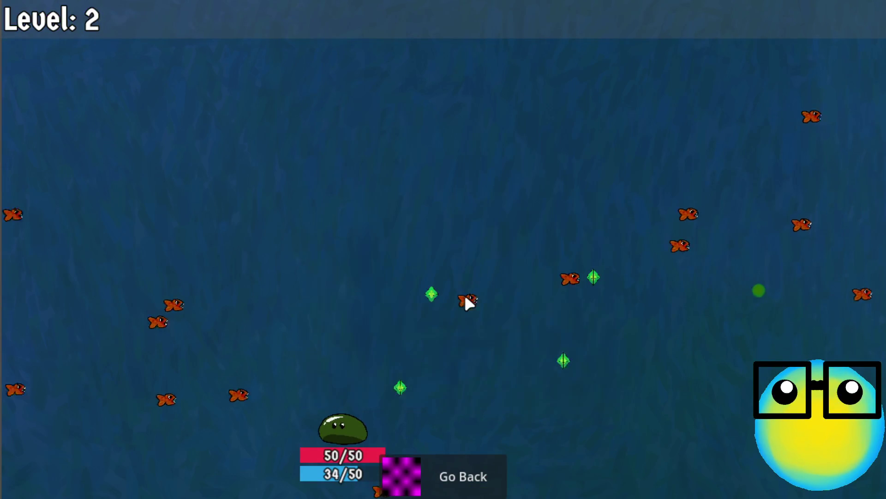
key("d")
key("w")
key("s")
key("w")
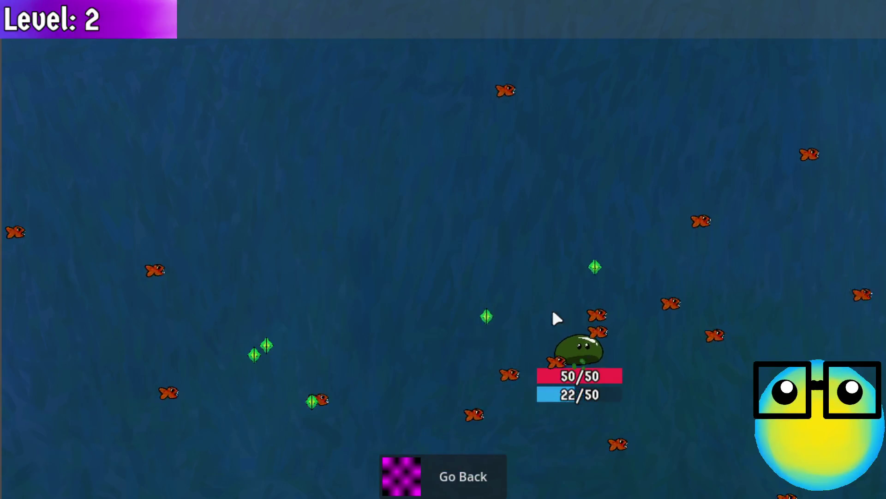
key("w")
key("a")
key("s")
key("d")
key("a")
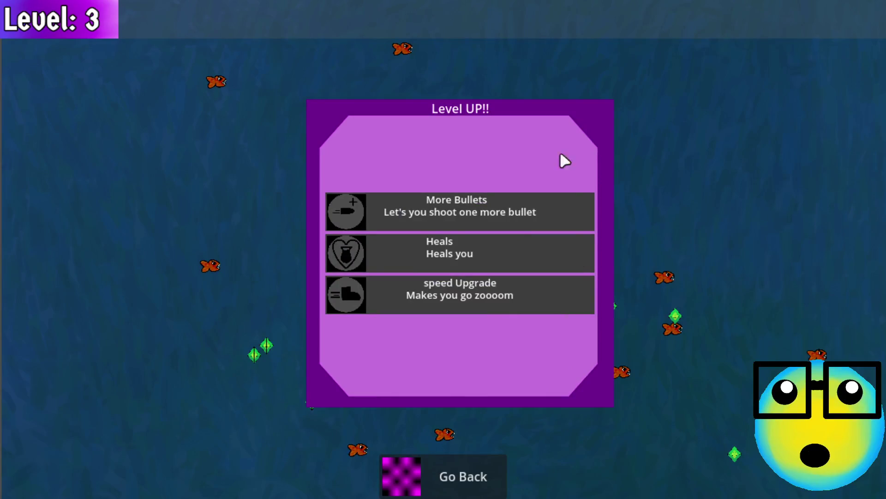
left_click(490, 198)
Step: Take the mana Upgrade at level 4 while collecting gems, then go back to the hub
key("d")
key("s")
key("a")
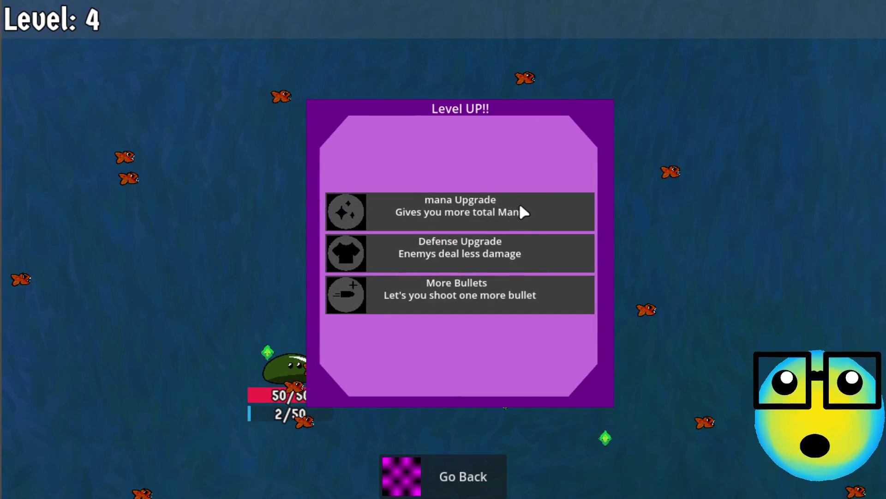
left_click(522, 211)
key("d")
key("w")
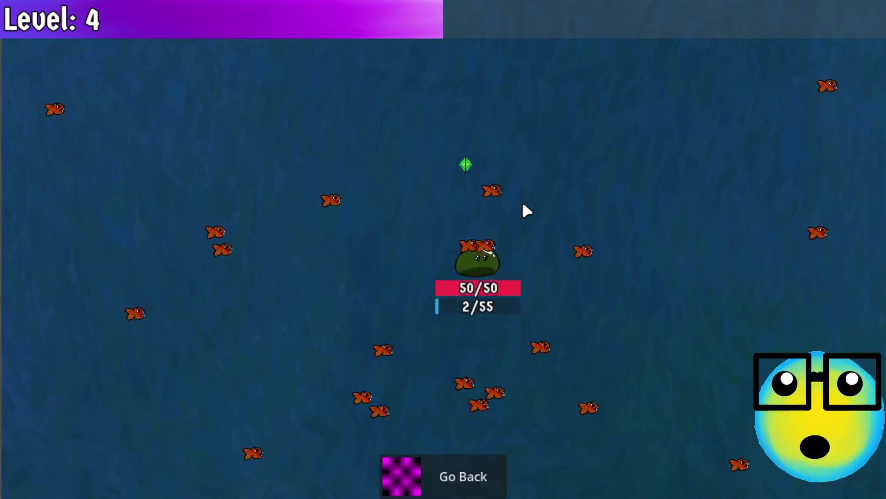
key("w")
key("a")
key("d")
key("s")
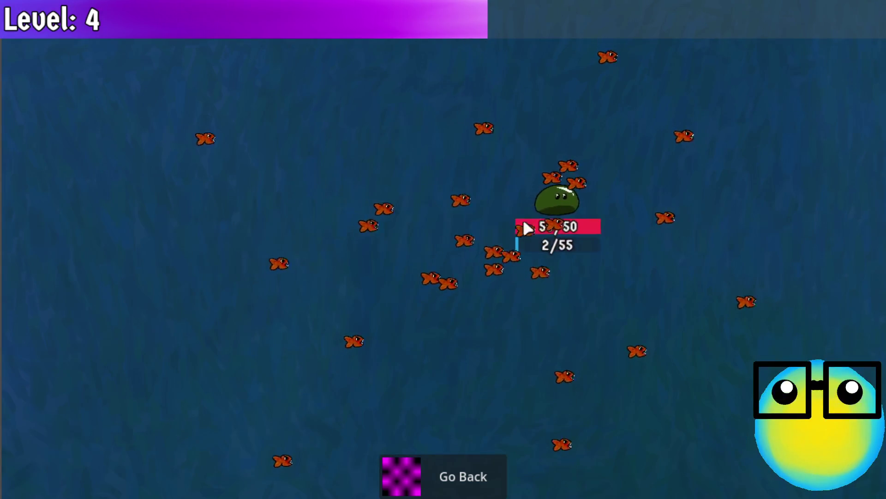
key("a")
left_click(431, 480)
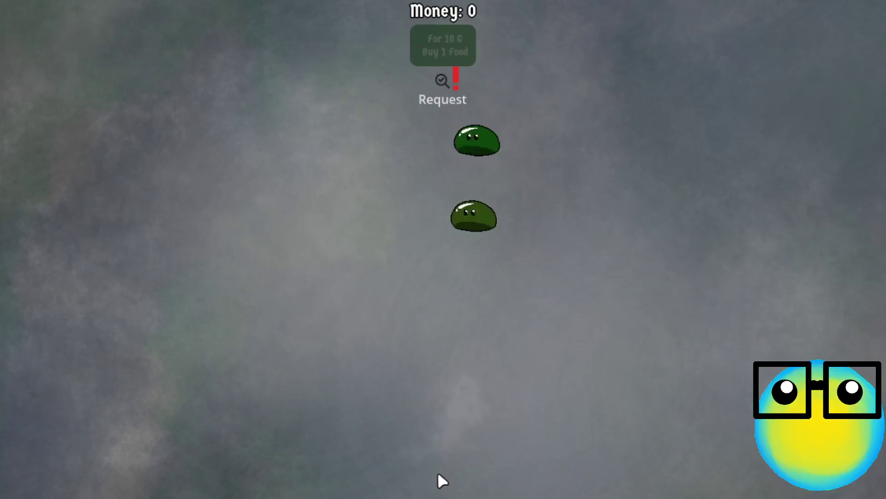
Step: Breed two selected slimes and sell the upper-right slime for 25G
left_click(477, 228)
left_click(358, 237)
left_click(356, 234)
left_click(666, 130)
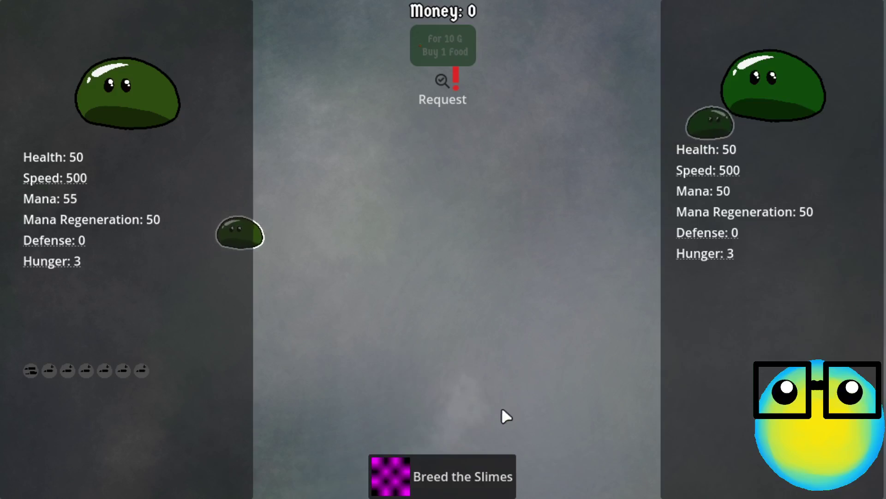
left_click(410, 475)
left_click(838, 105)
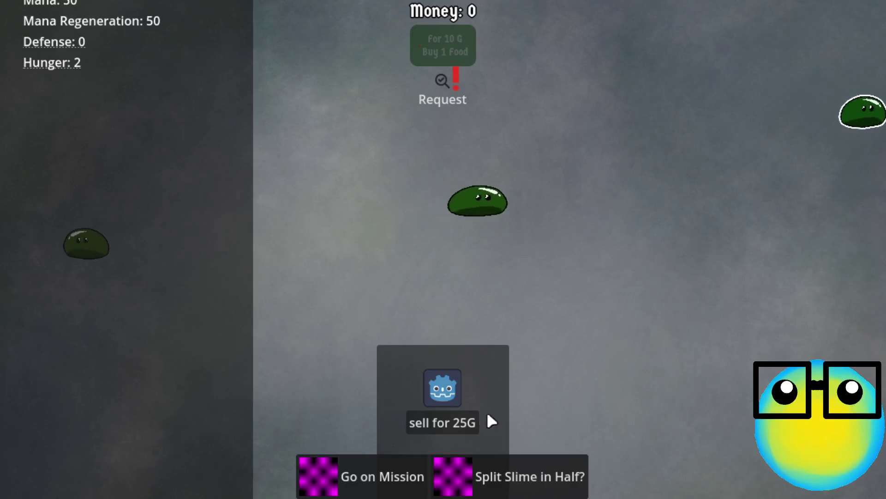
left_click(429, 419)
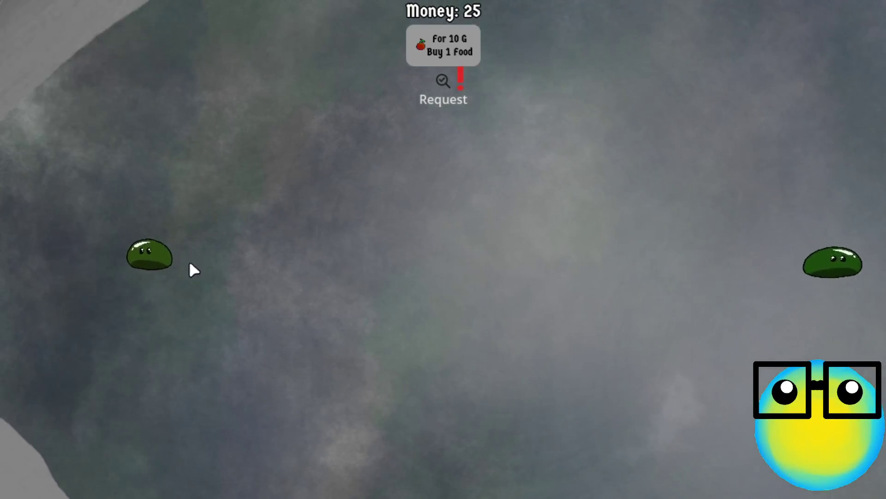
Step: Send a slime on a mission, taking mana, Mana Regeneration, then mana upgrades
left_click(134, 251)
left_click(392, 474)
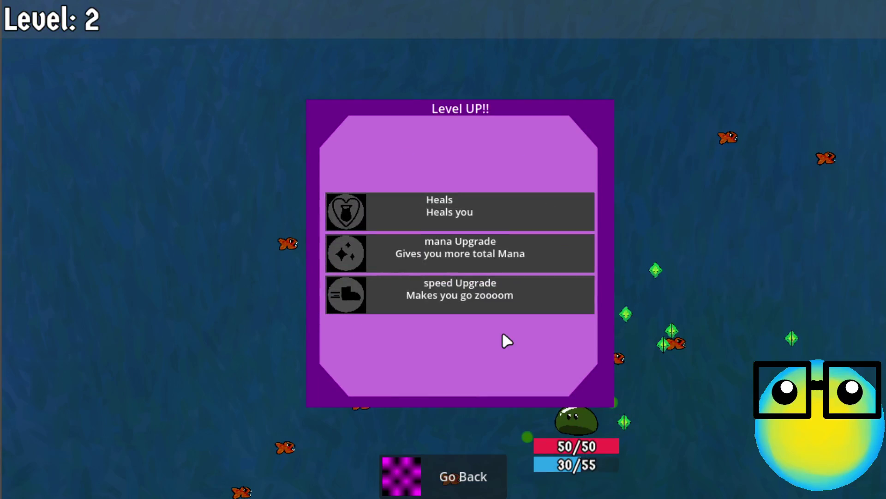
left_click(510, 252)
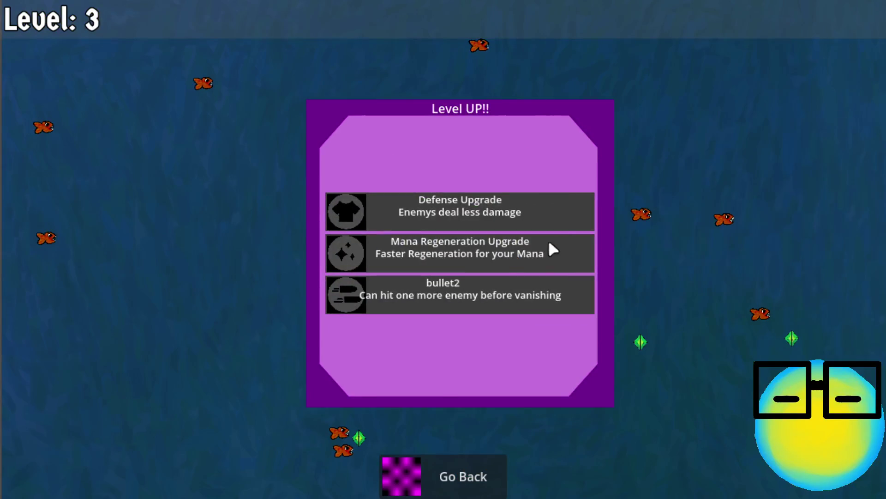
left_click(493, 258)
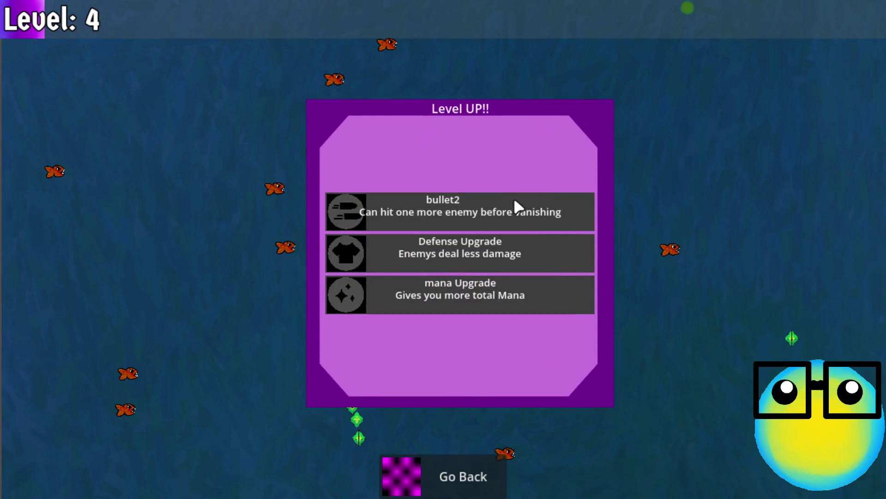
left_click(478, 297)
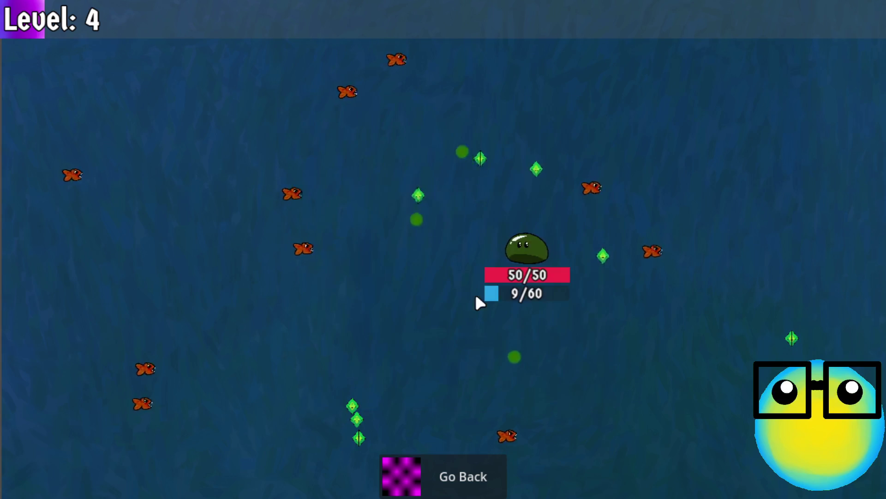
Step: Collect gems up to level 5, take the bullet2 upgrade, and return to the hub
key("a")
key("s")
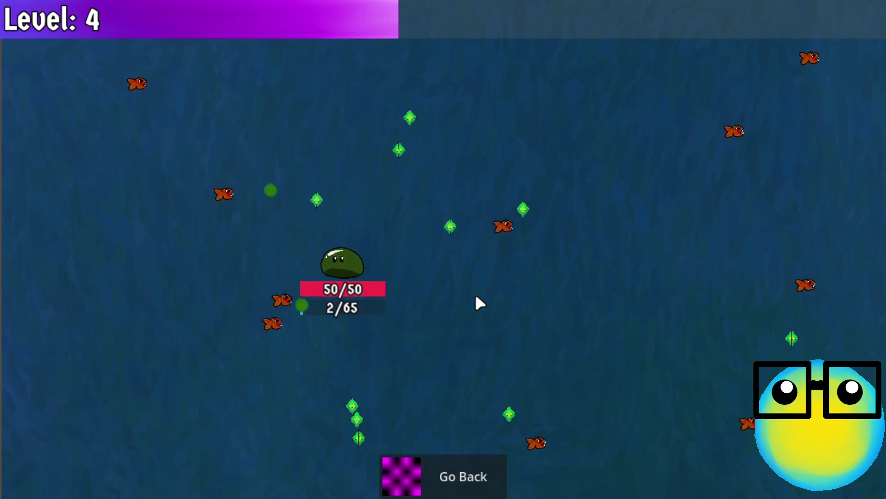
key("w")
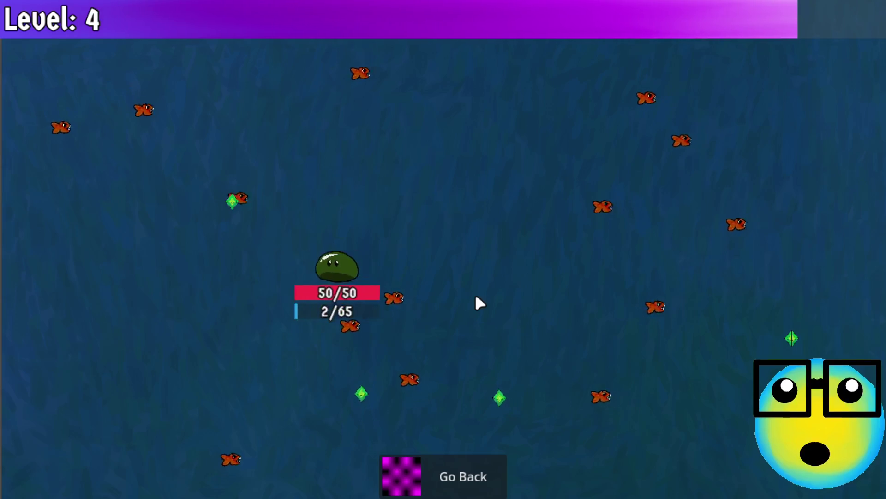
key("d")
key("s")
key("d")
key("s")
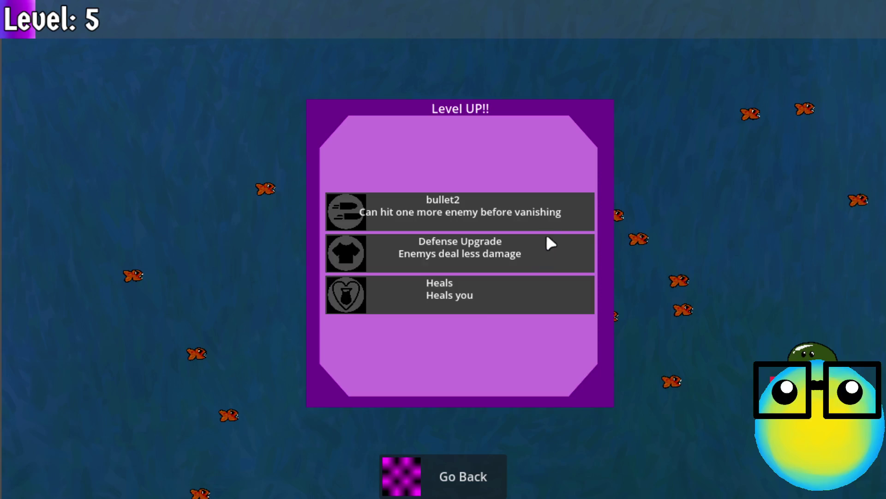
left_click(514, 200)
key("a")
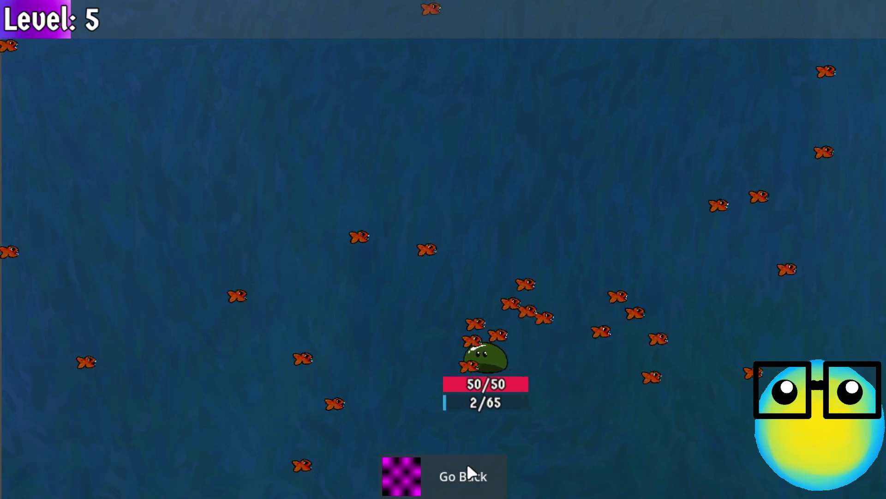
left_click(467, 467)
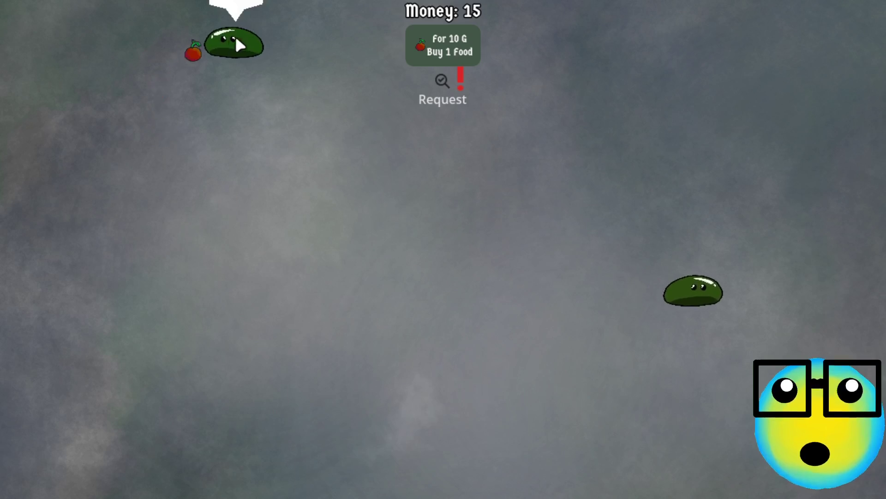
Step: Pick two slimes as breeding partners and breed them
left_click(236, 35)
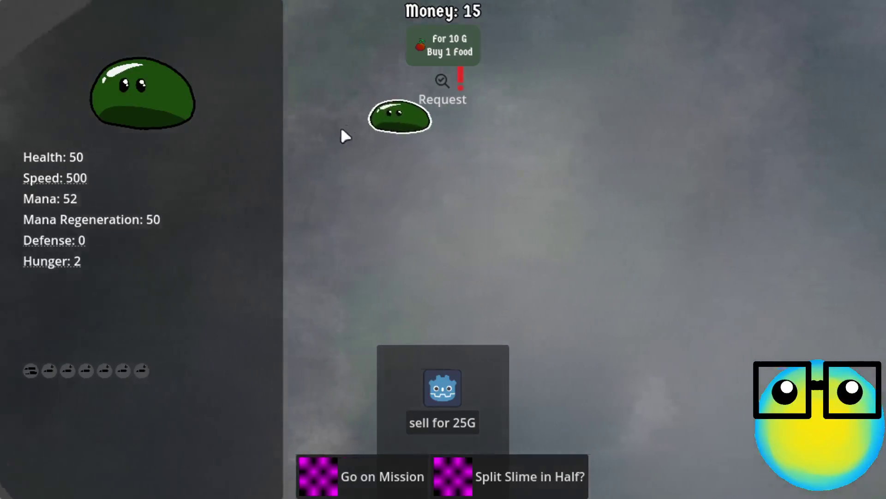
left_click(415, 153)
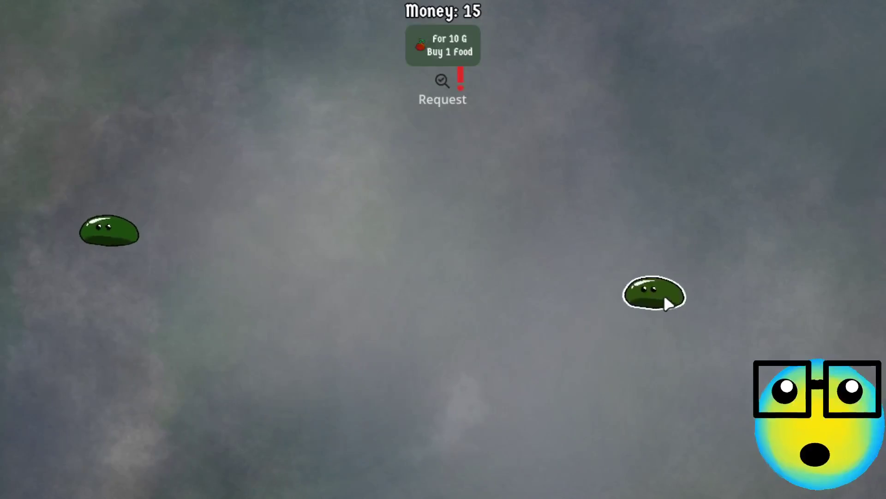
left_click(655, 296)
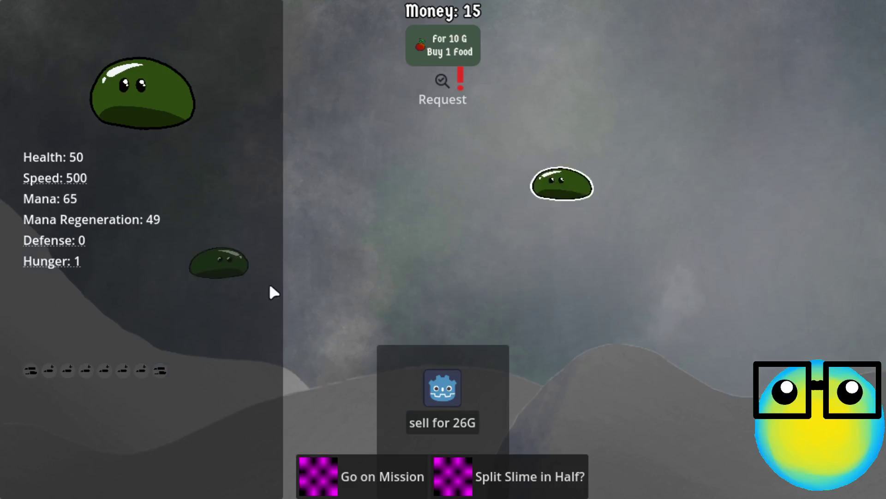
left_click(303, 245)
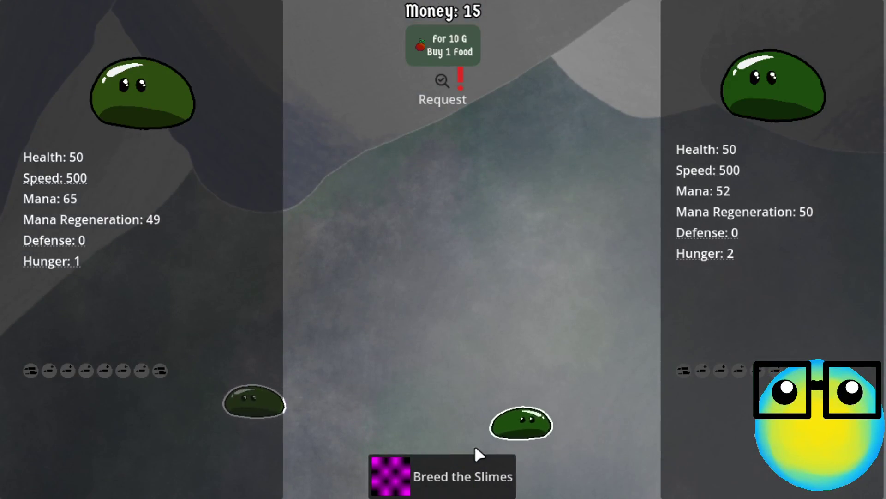
left_click(451, 473)
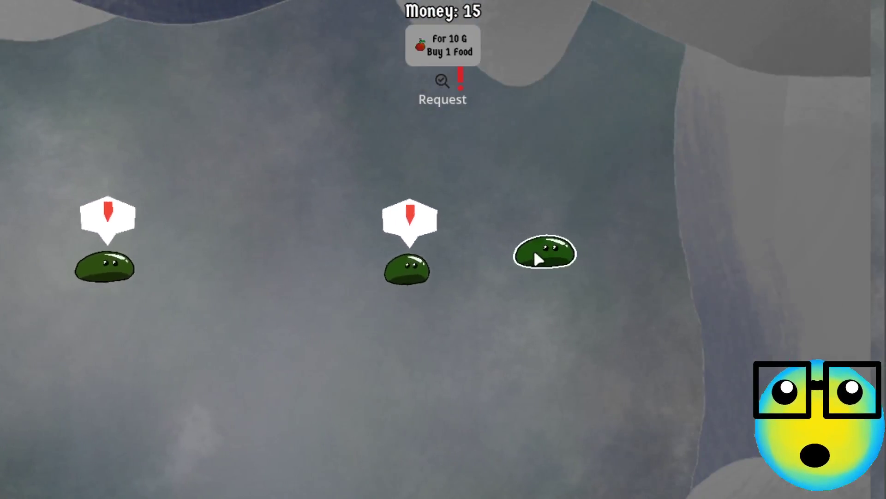
Step: Check the slimes' stats and sell the middle slime for 26G
left_click(536, 251)
left_click(548, 252)
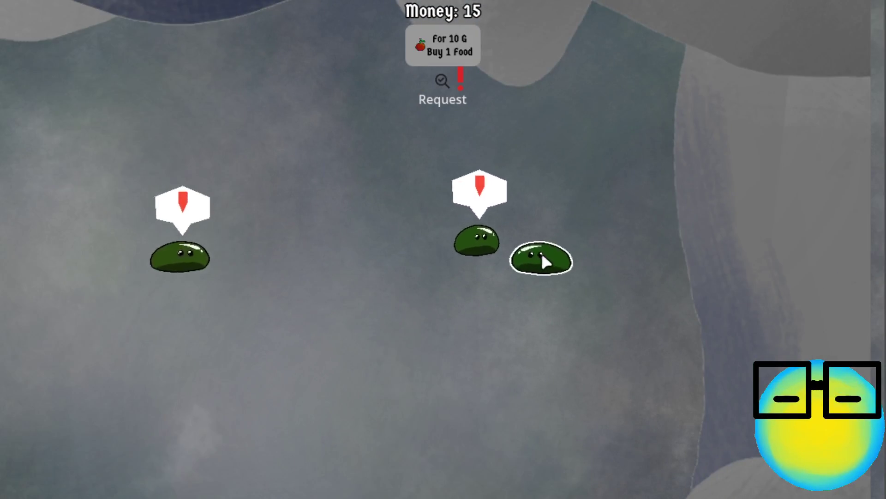
left_click(527, 282)
left_click(510, 242)
left_click(545, 256)
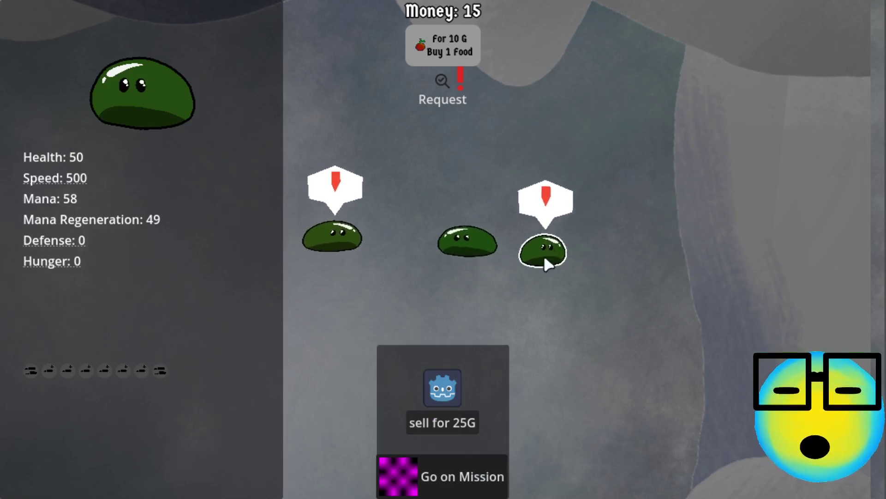
left_click(623, 279)
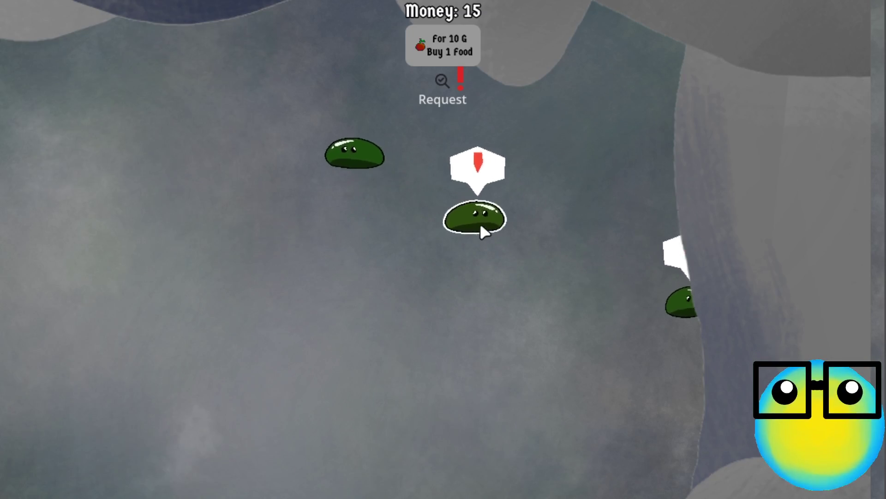
left_click(491, 213)
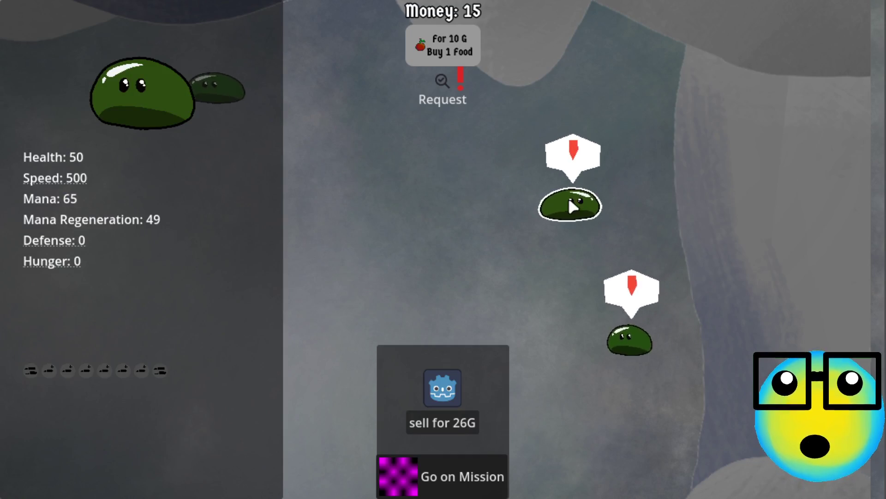
left_click(571, 210)
left_click(507, 243)
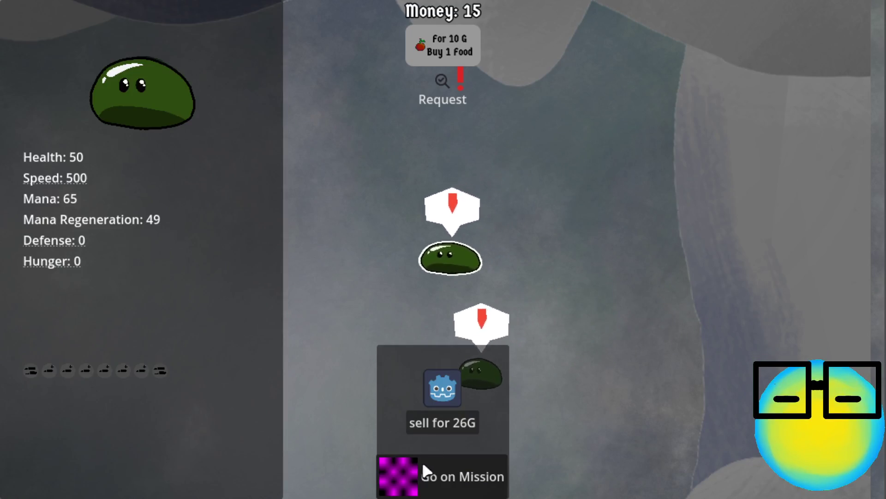
left_click(443, 426)
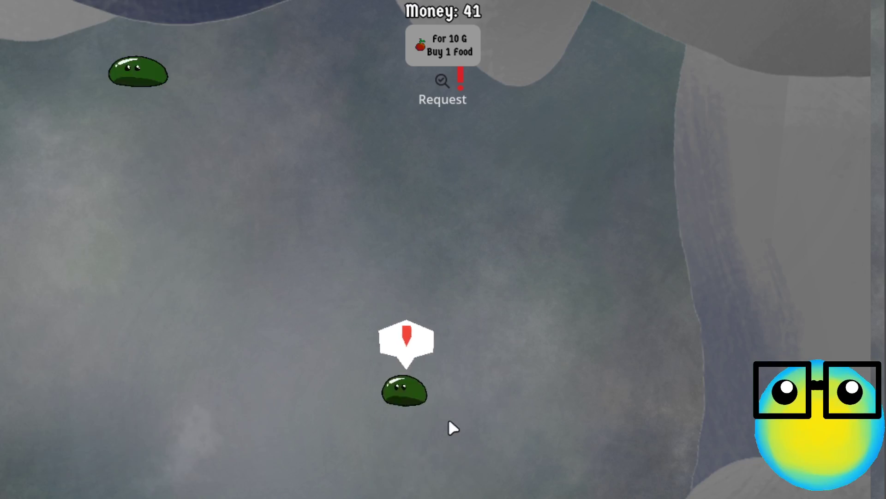
Step: Buy one food for 10 G and send a slime on a new mission
left_click(447, 41)
left_click(219, 418)
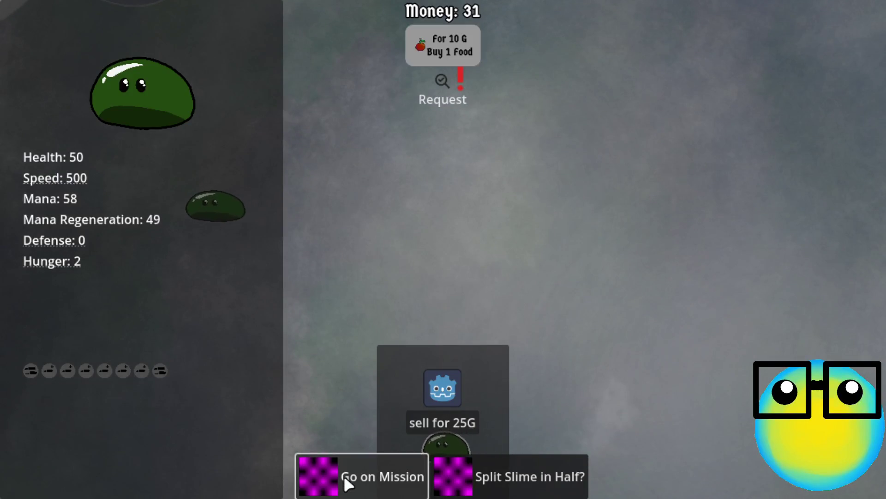
left_click(347, 480)
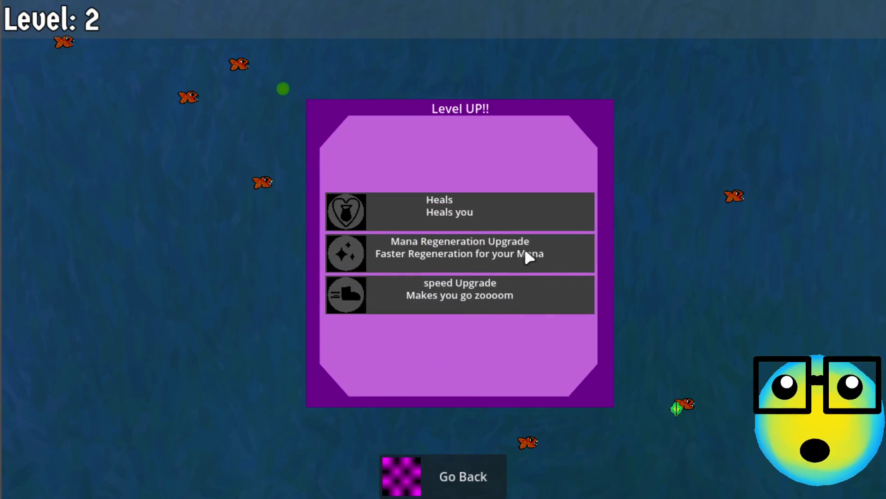
Step: Take Mana Regeneration, then More Bullets at the next two level-ups
left_click(523, 252)
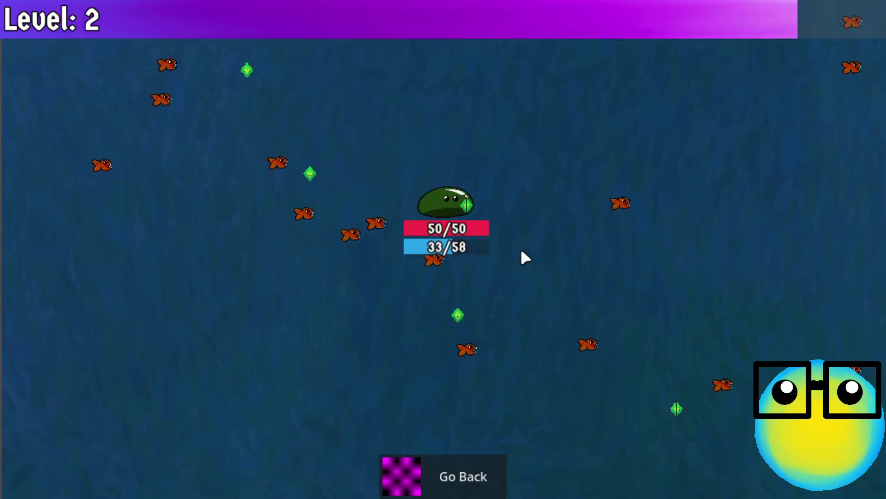
left_click(499, 248)
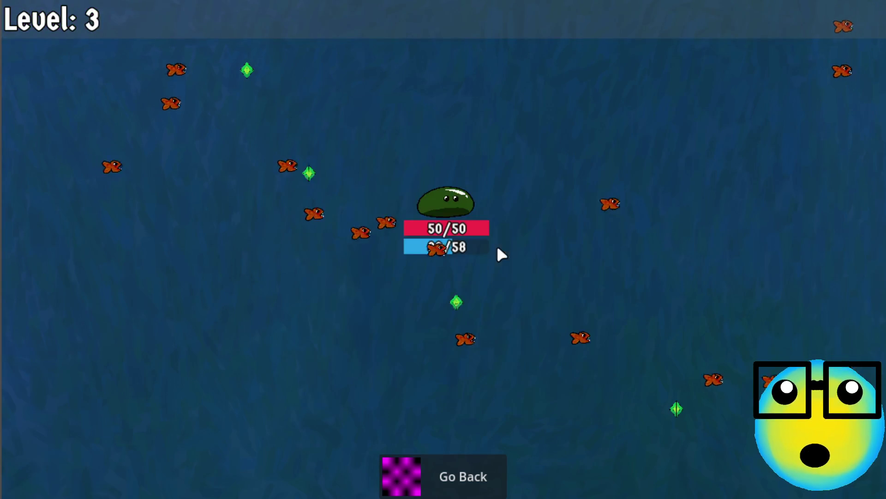
key("a")
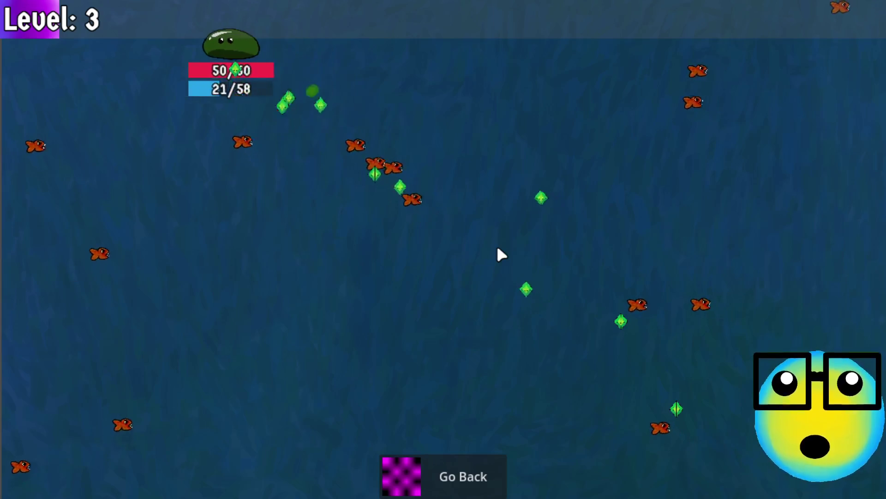
key("d")
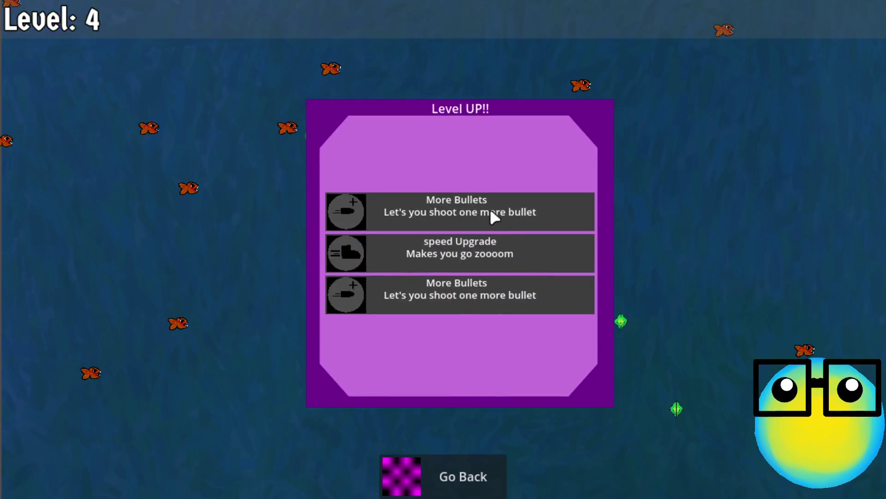
left_click(491, 211)
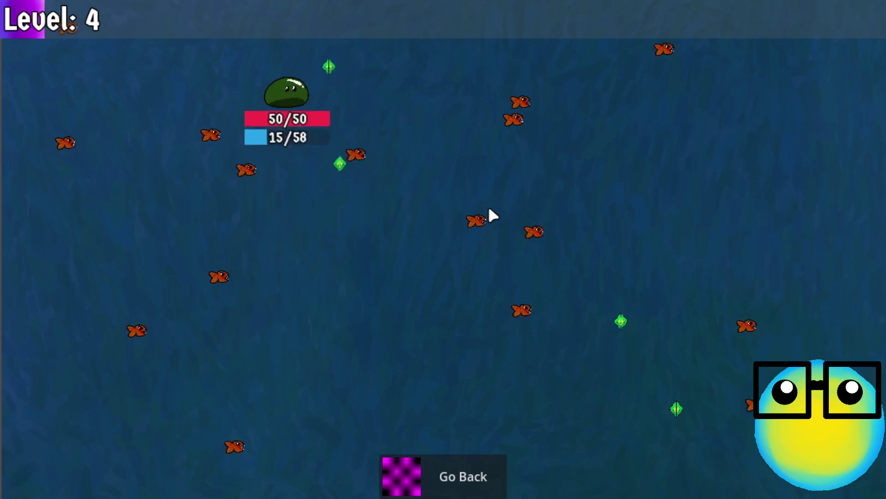
Step: Gather gems to reach level 5, take More Bullets again, then return to the hub
key("d")
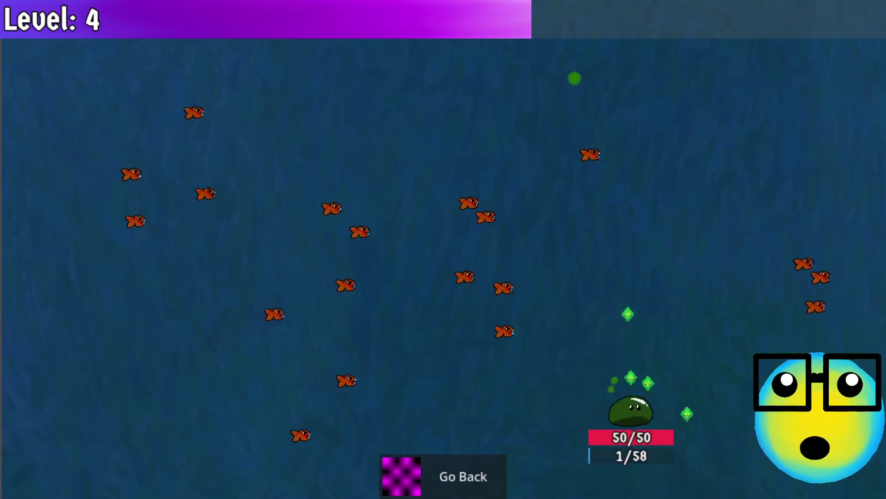
key("w")
key("a")
key("s")
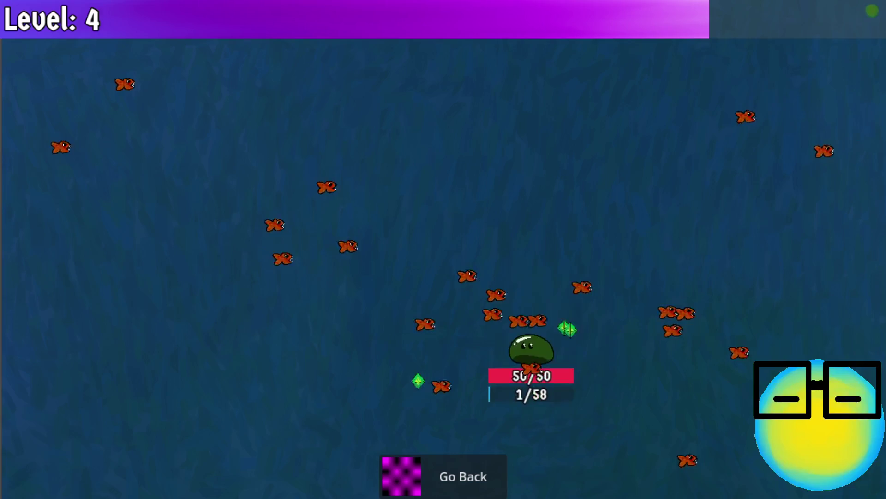
key("d")
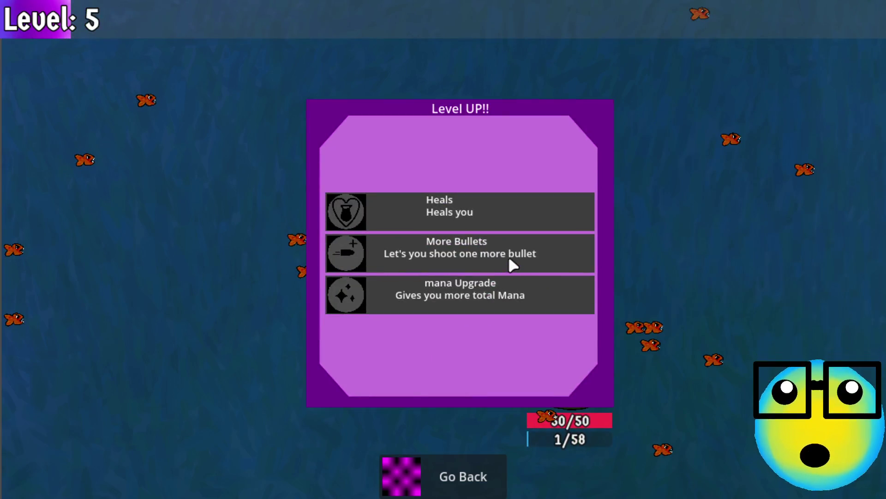
left_click(510, 263)
key("a")
key("w")
key("d")
left_click(434, 471)
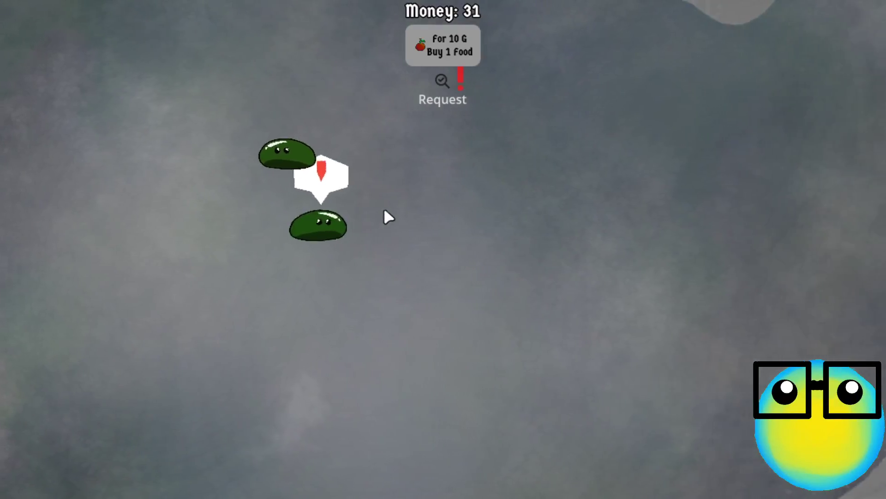
Step: Buy one food for 10 gold, breed two slimes, and sell the right slime for 25 gold
left_click(448, 46)
left_click(478, 406)
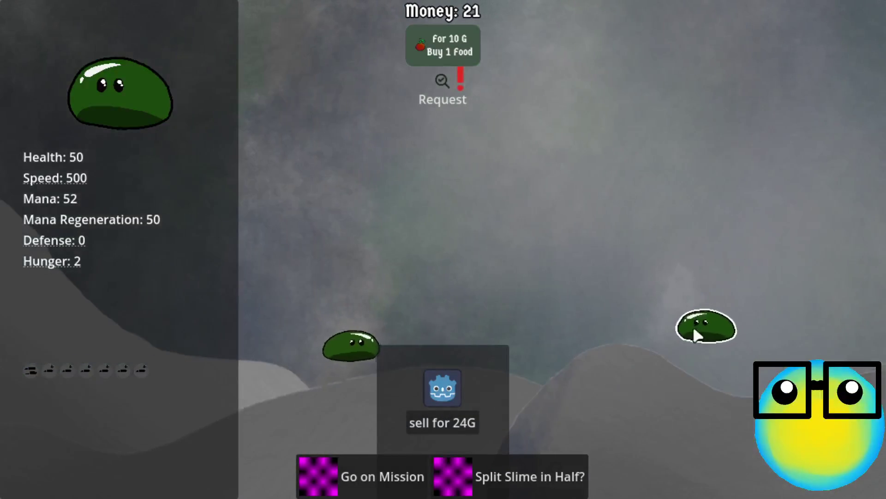
left_click(490, 336)
left_click(364, 346)
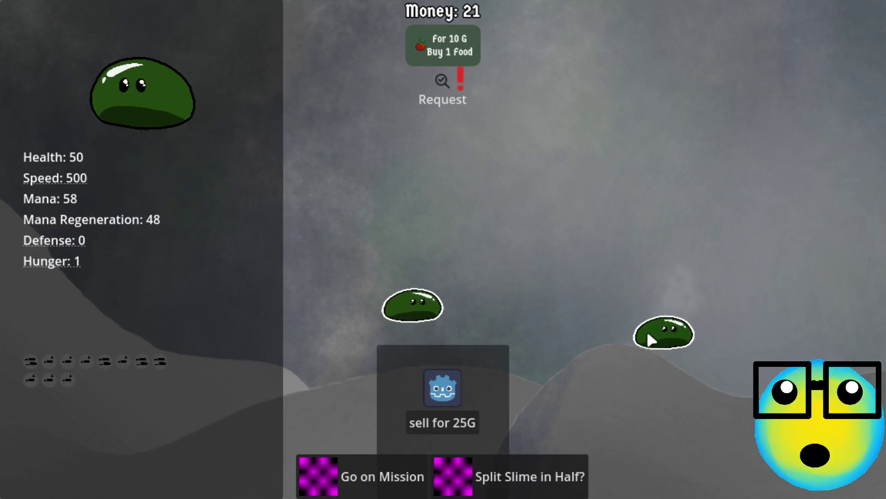
left_click(647, 335)
left_click(458, 476)
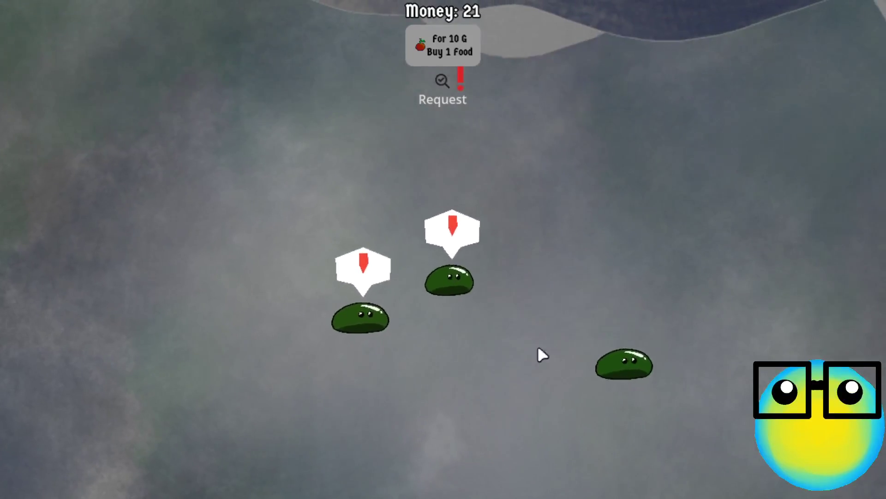
left_click(655, 346)
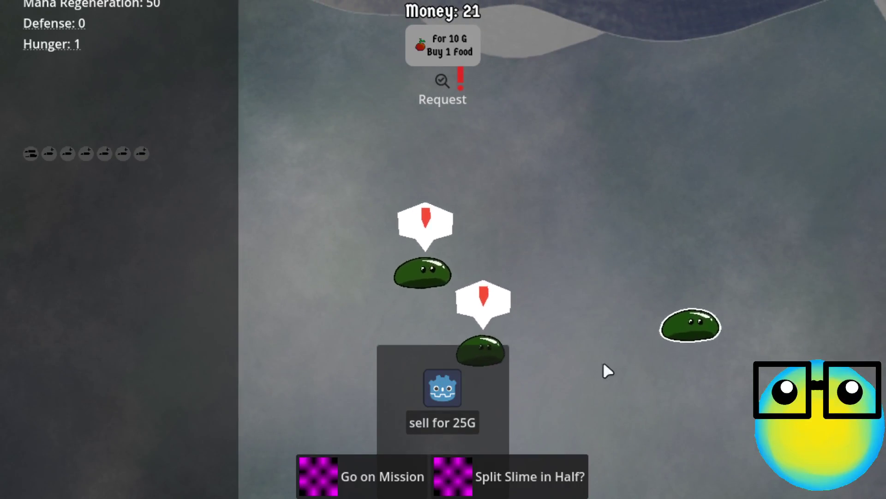
left_click(437, 420)
Step: Buy another food, feed the apple to the bottom-left slime, and send it on a mission
left_click(435, 58)
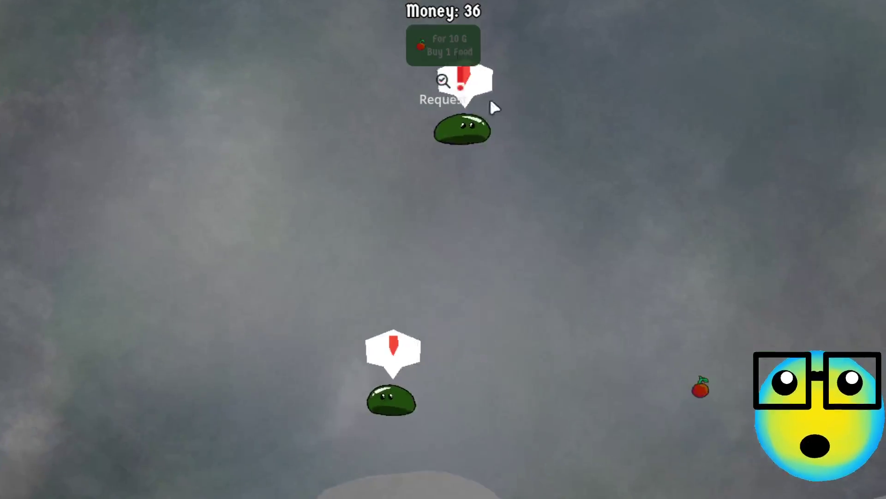
left_click_drag(697, 390, 581, 87)
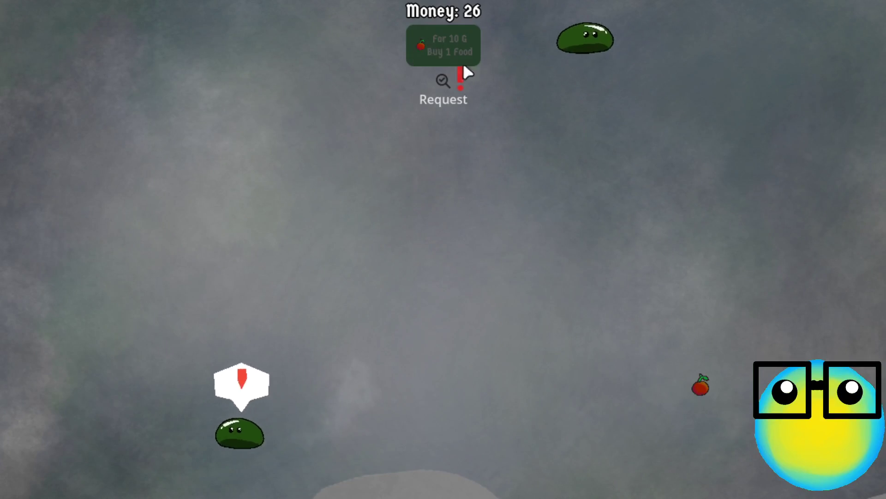
left_click_drag(692, 378, 184, 457)
left_click(187, 450)
left_click(343, 483)
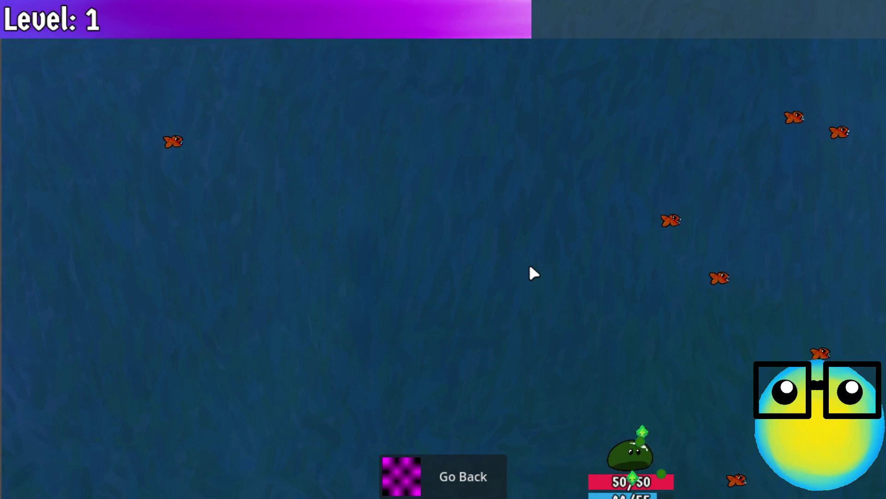
Step: Take More Bullets at the first two level-ups while collecting gems
left_click(509, 265)
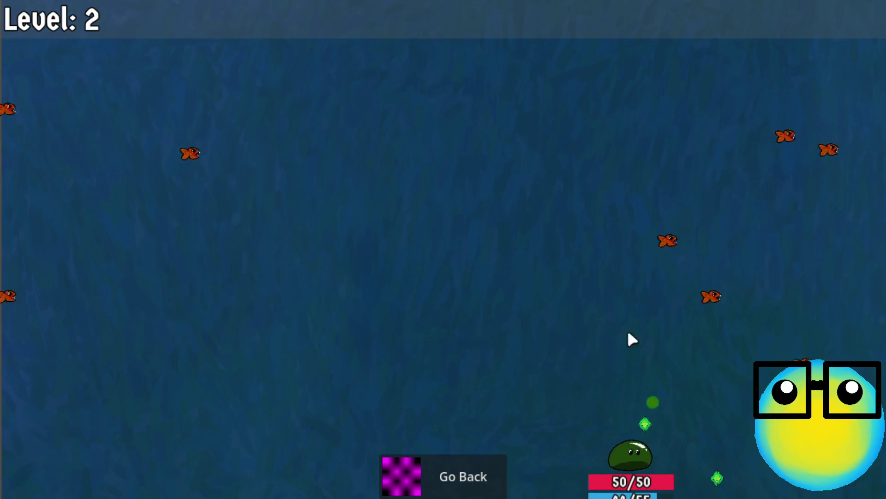
key("w")
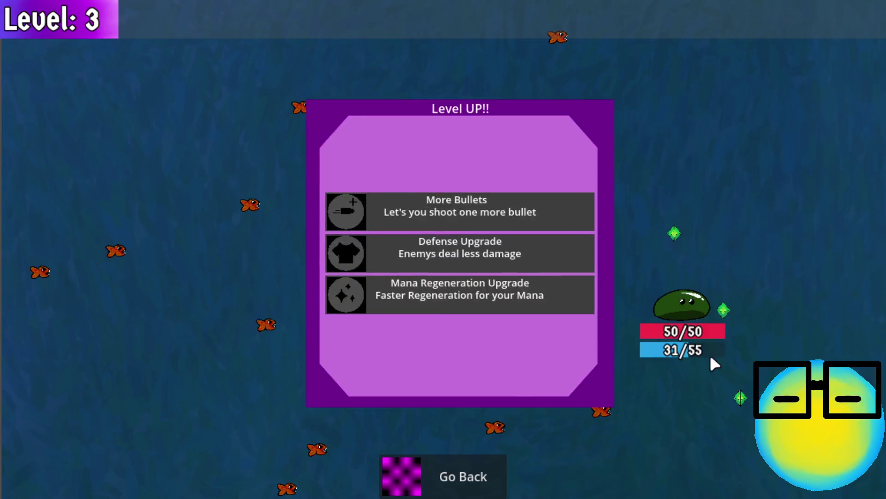
left_click(527, 222)
key("s")
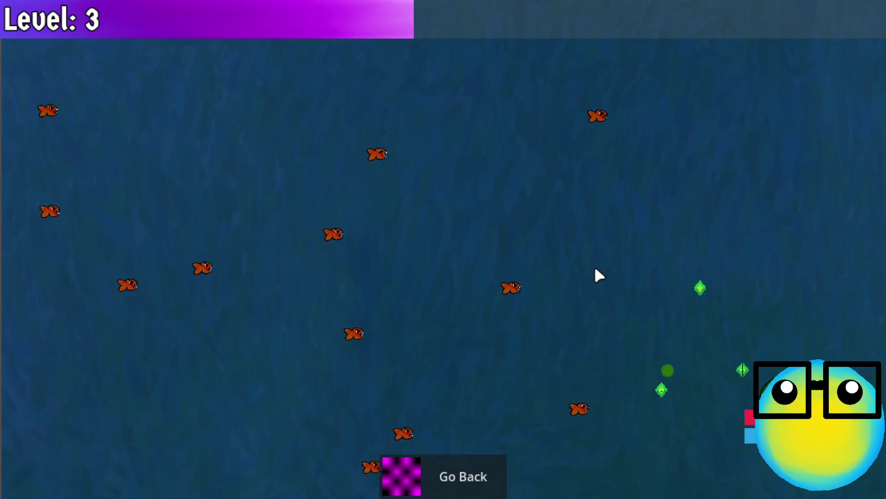
key("w")
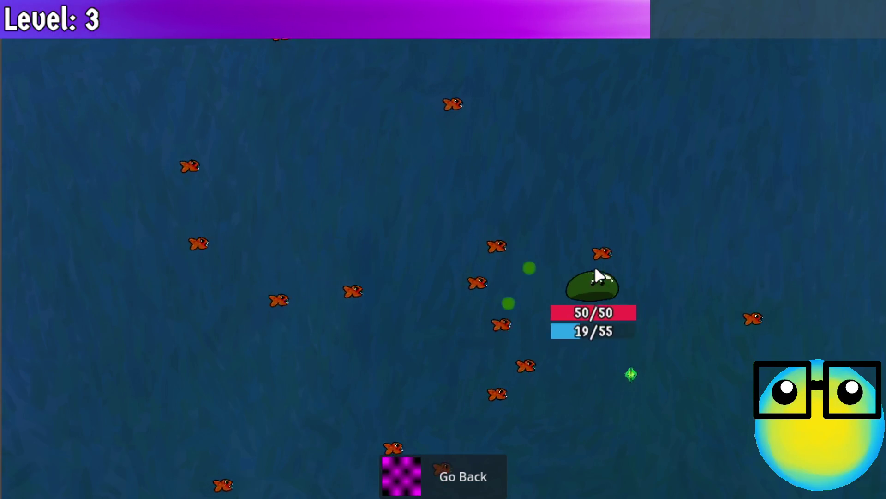
key("s")
Step: Take Mana Regeneration at the next two level-ups, return to the hub, and inspect slime stats
left_click(497, 287)
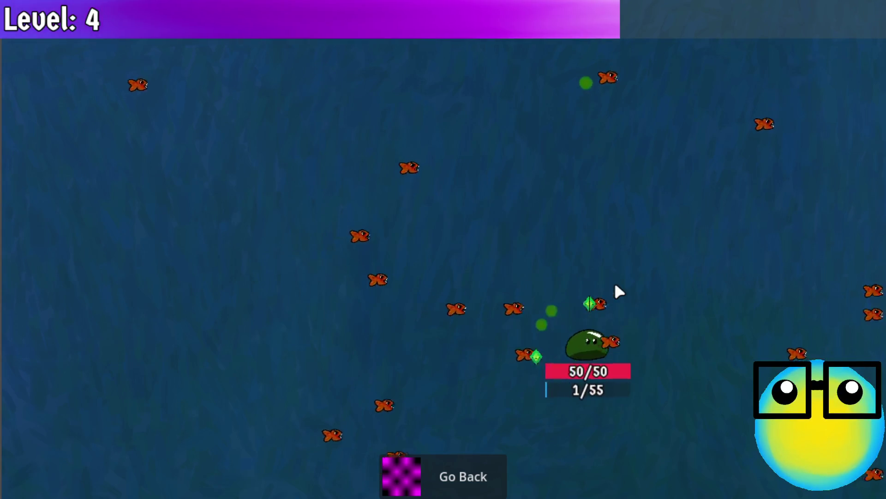
key("w")
key("a")
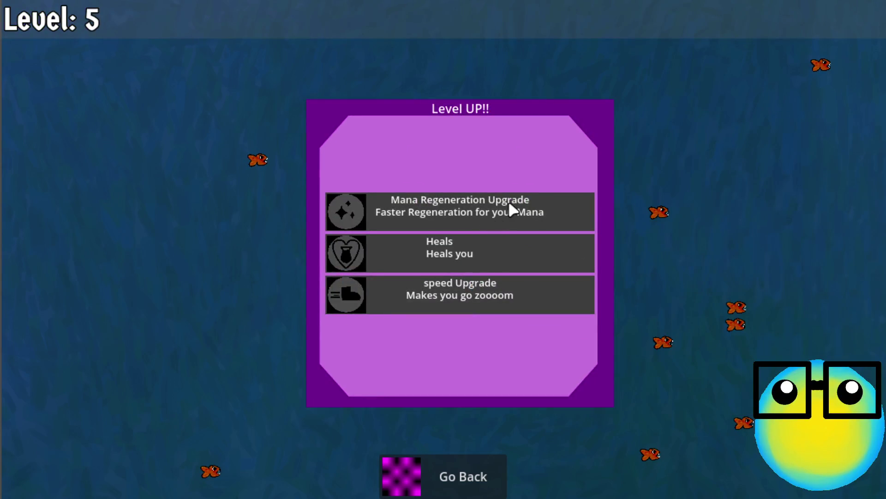
left_click(510, 205)
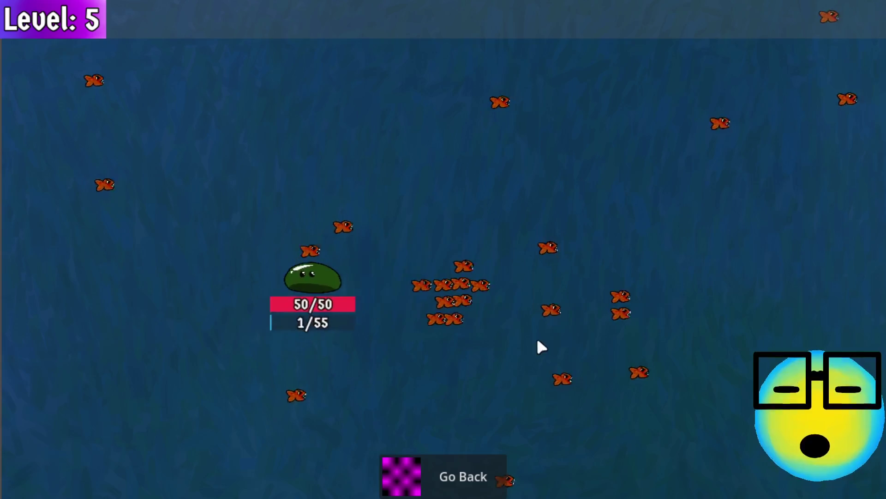
left_click(470, 463)
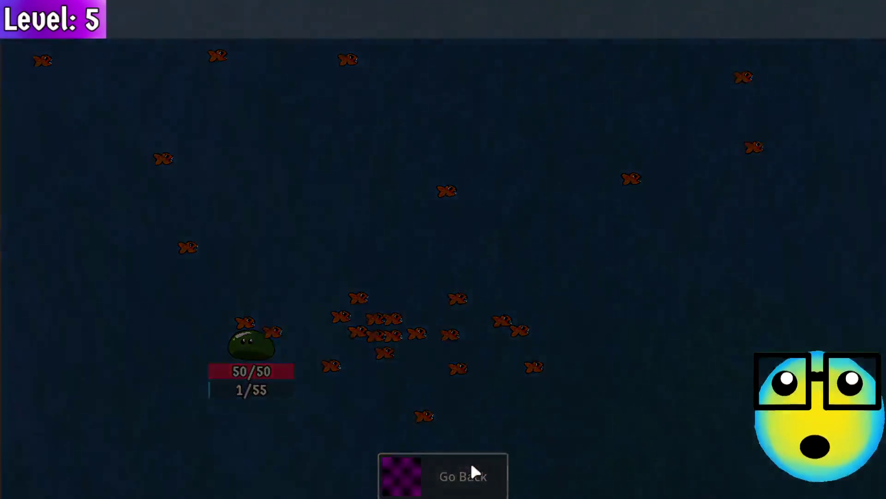
left_click(483, 201)
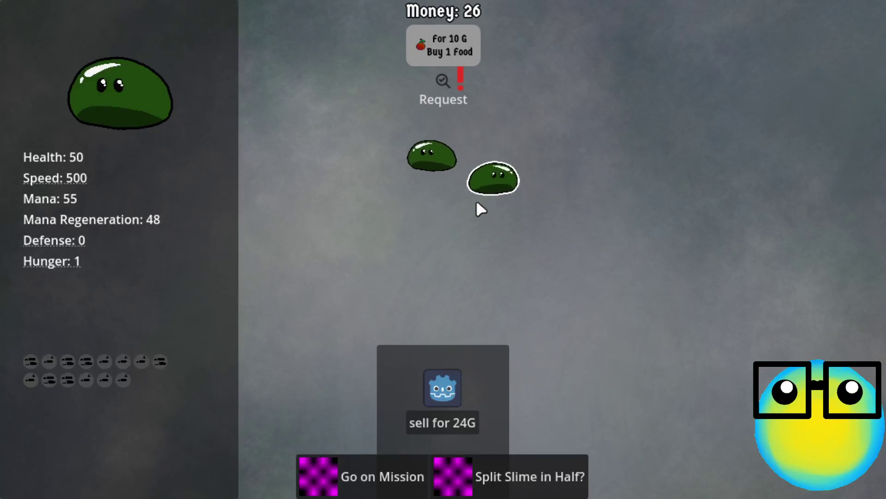
left_click(526, 135)
left_click(308, 172)
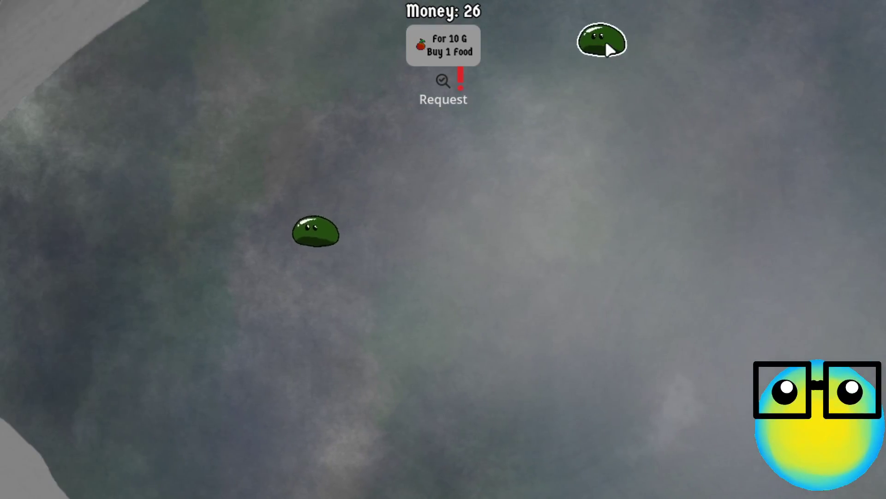
Step: Select the slimes, try breeding them, then sell one slime for gold
left_click(600, 39)
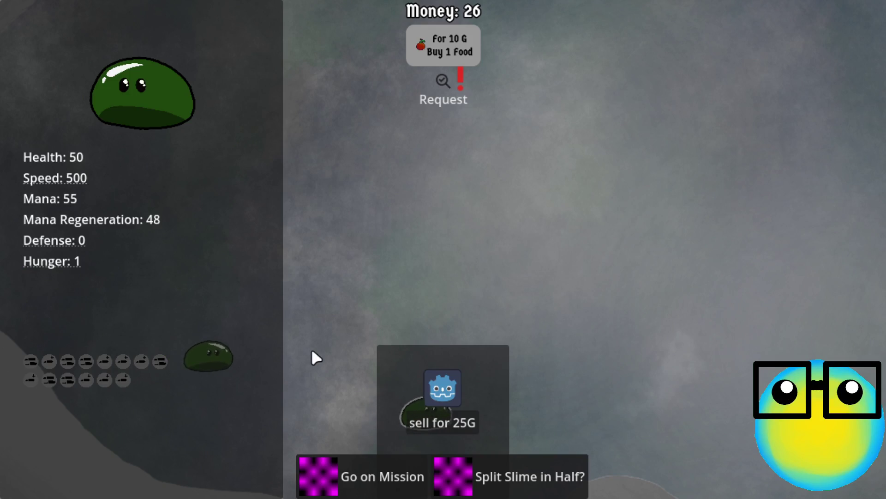
left_click(295, 345)
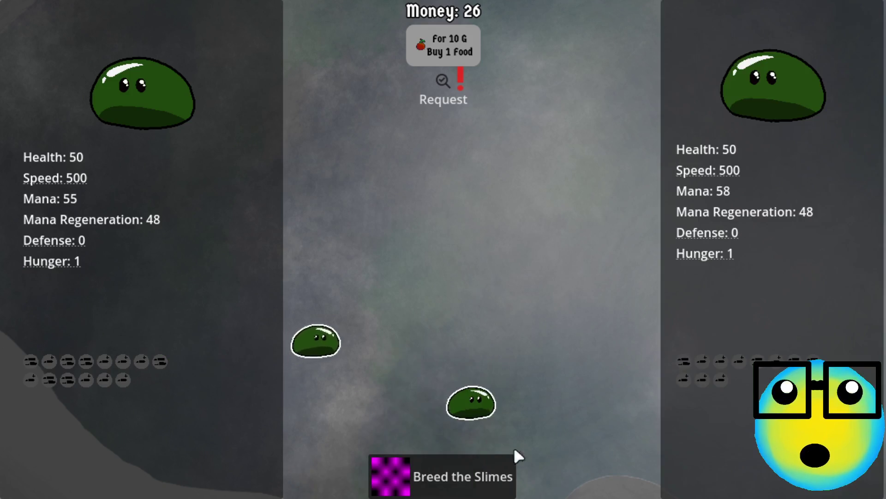
left_click(446, 473)
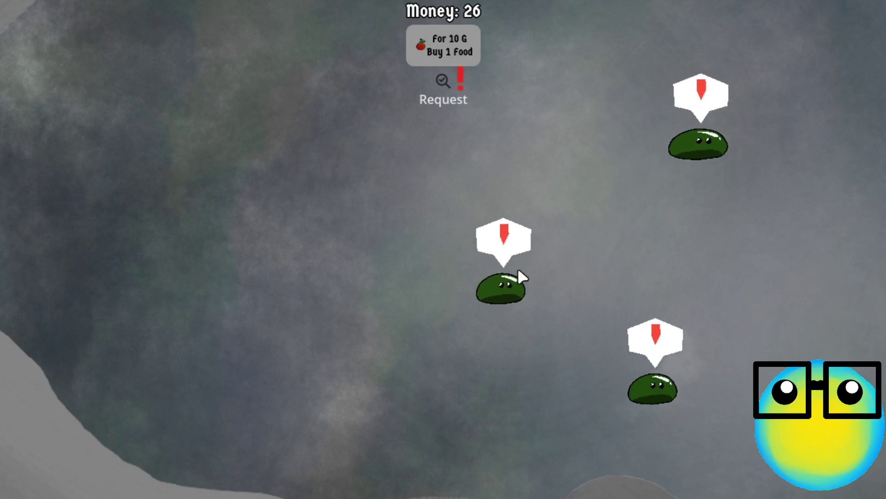
left_click(507, 276)
left_click(455, 423)
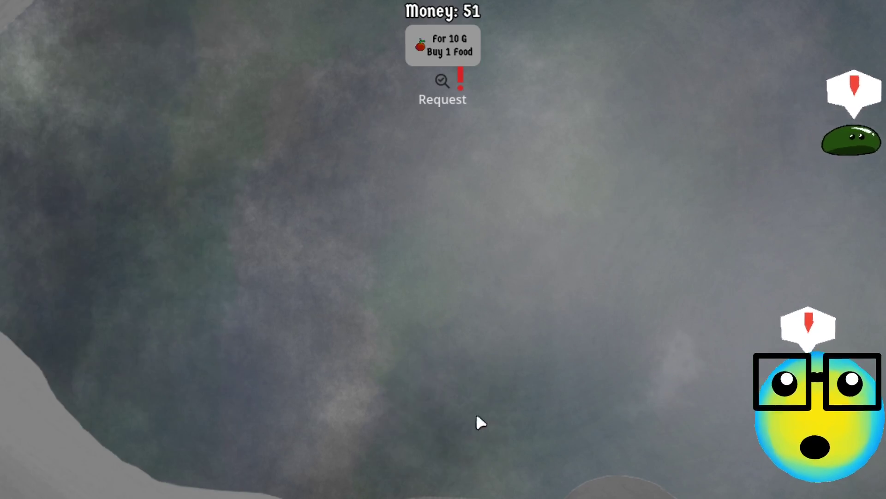
Step: Buy two food at 10 gold each and feed one to the hungry slime
left_click(448, 32)
left_click(671, 365)
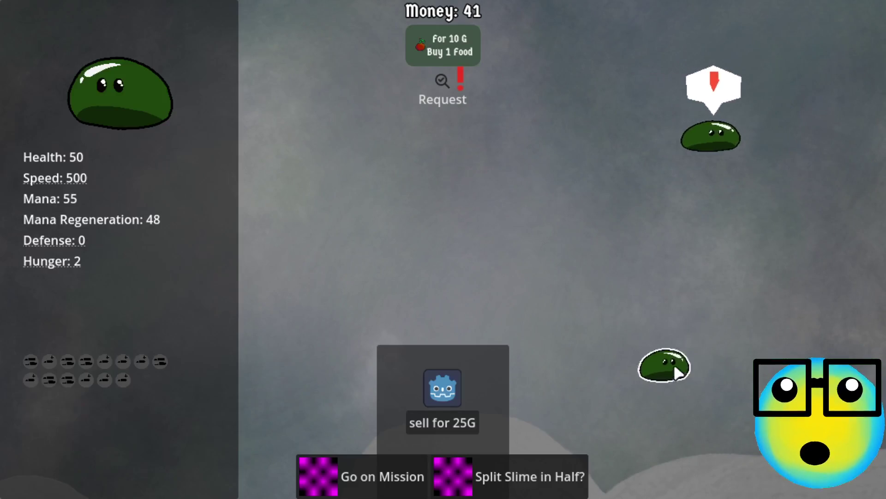
left_click(781, 360)
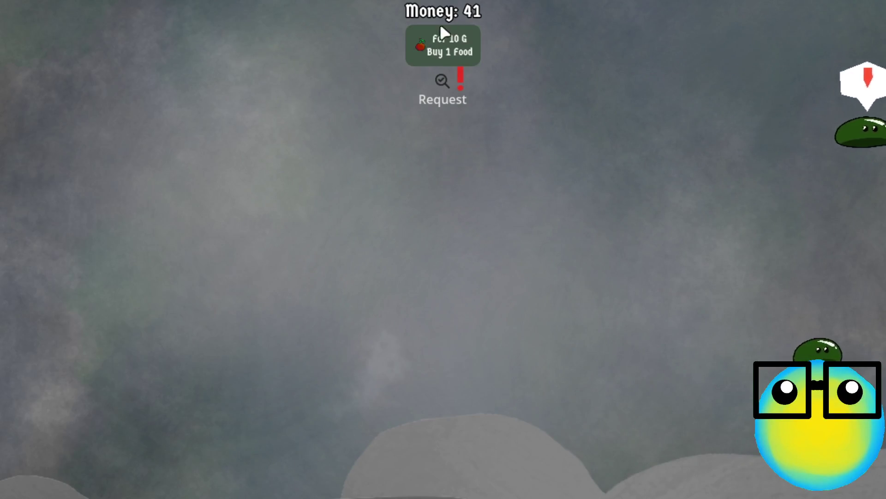
left_click(441, 30)
left_click_drag(760, 341, 661, 122)
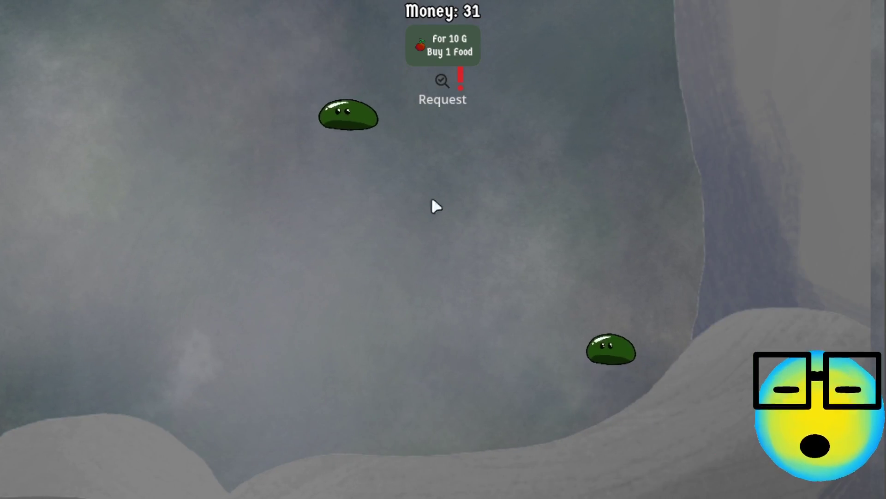
Step: Check a slime's stats, then send it on a new ocean mission with 31 money left
left_click(308, 114)
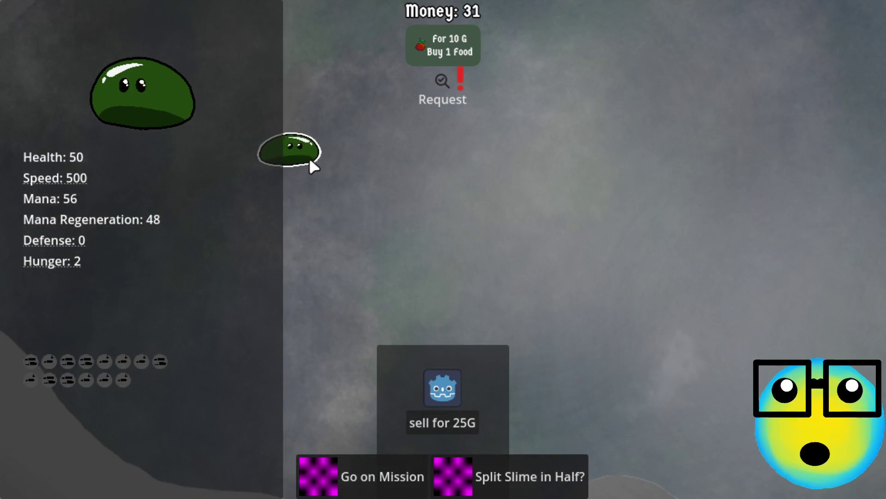
left_click(309, 157)
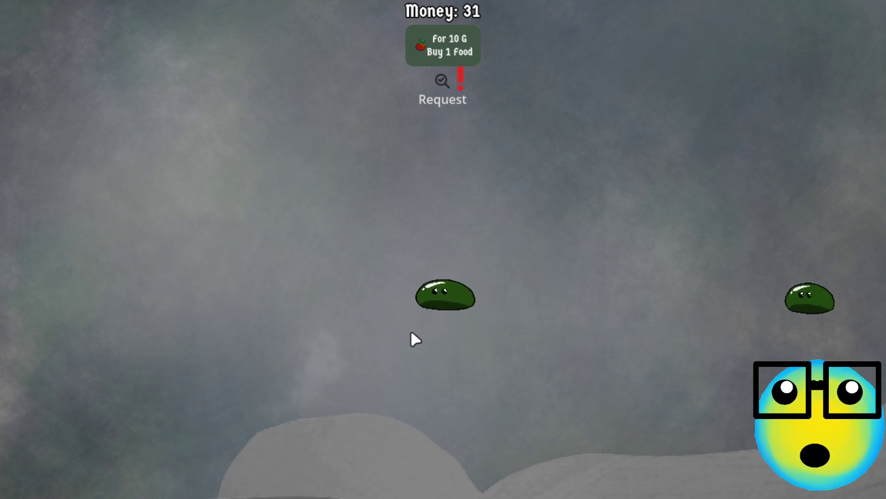
left_click(398, 254)
left_click(395, 244)
left_click(364, 229)
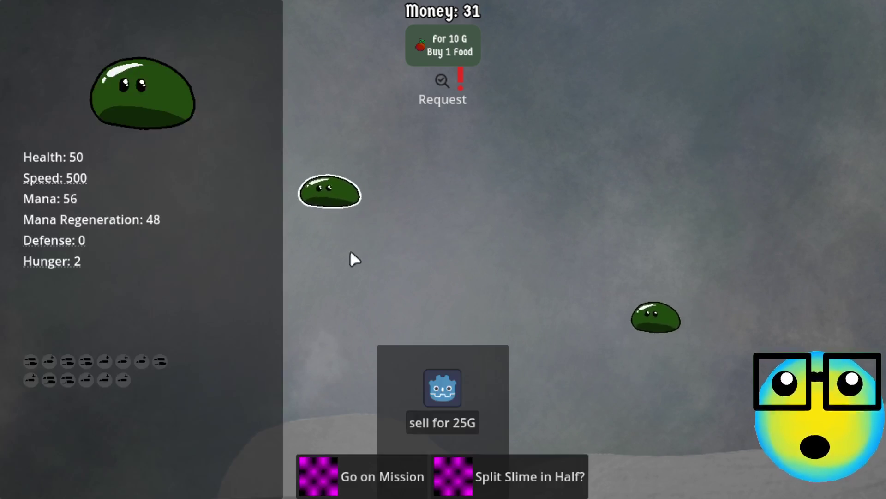
left_click(345, 492)
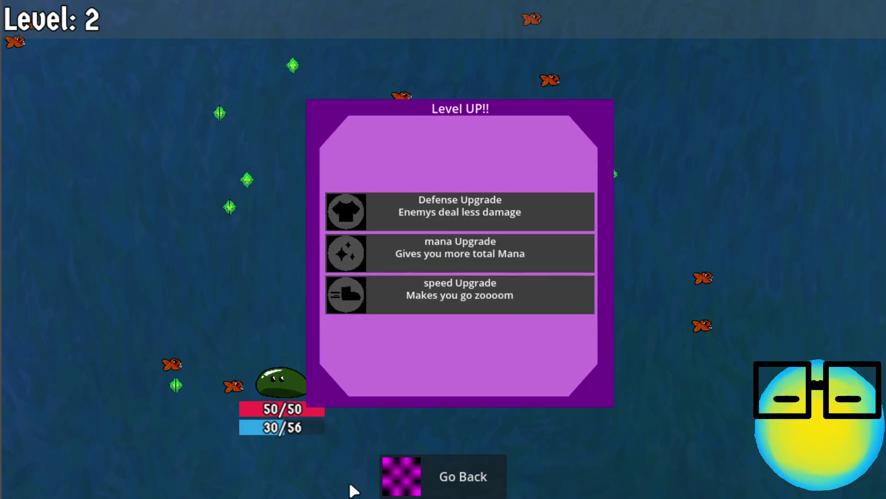
Step: Pick the mana, bullet2 and Defense upgrades through level 4, then go back to the hub
left_click(404, 259)
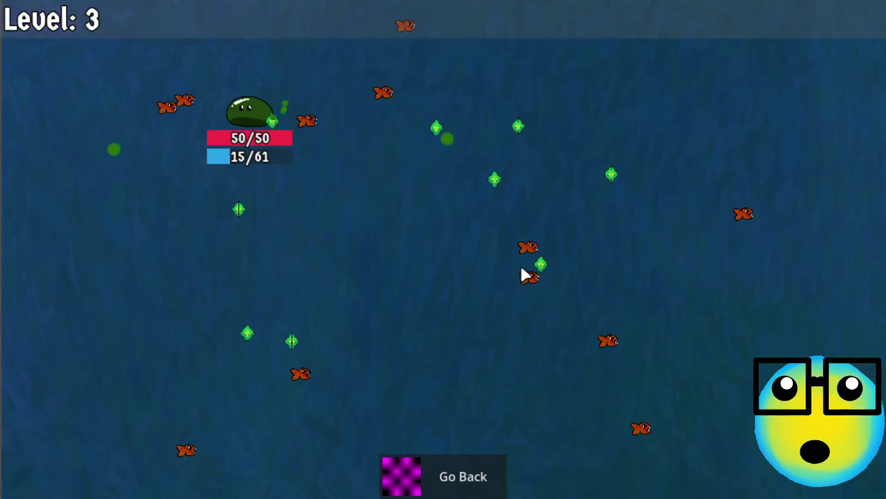
left_click(513, 208)
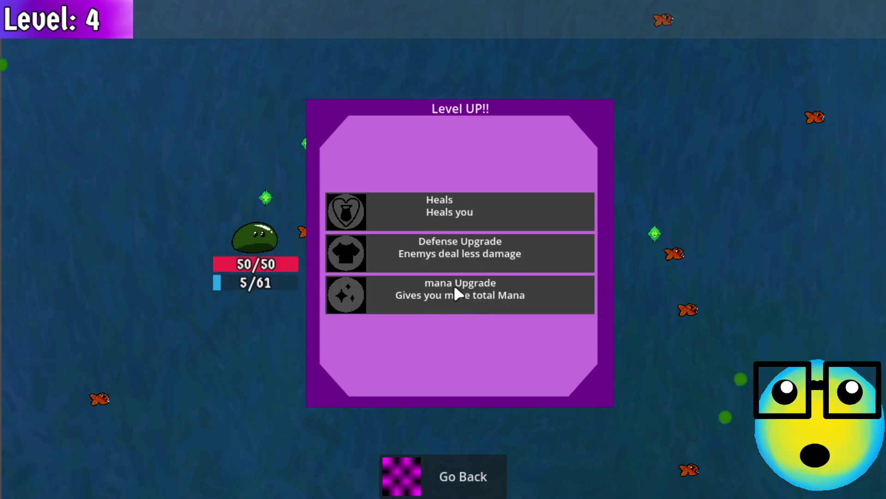
left_click(490, 257)
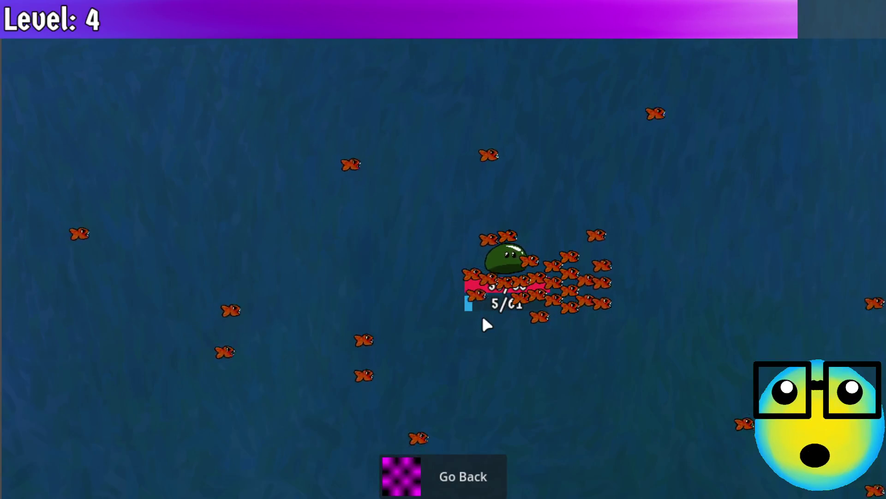
left_click(448, 467)
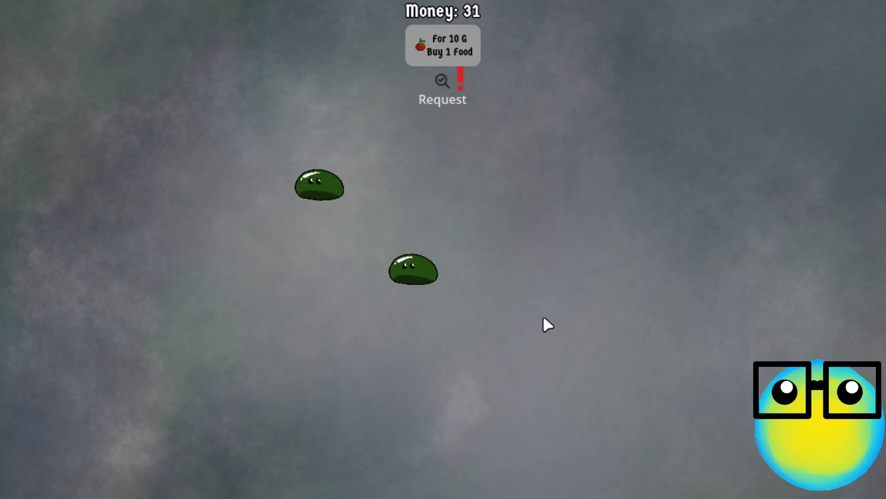
Step: Delete the stray '2' on line 119 of player_character.gd
key("Escape")
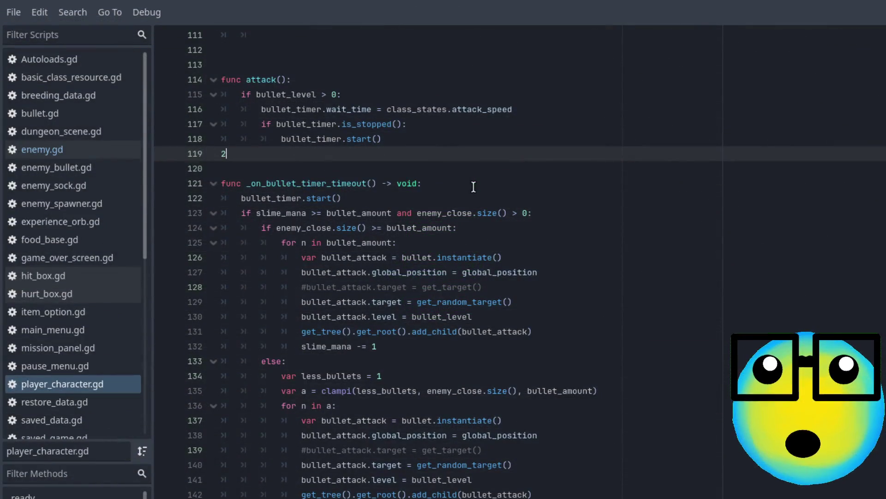
key("BackSpace")
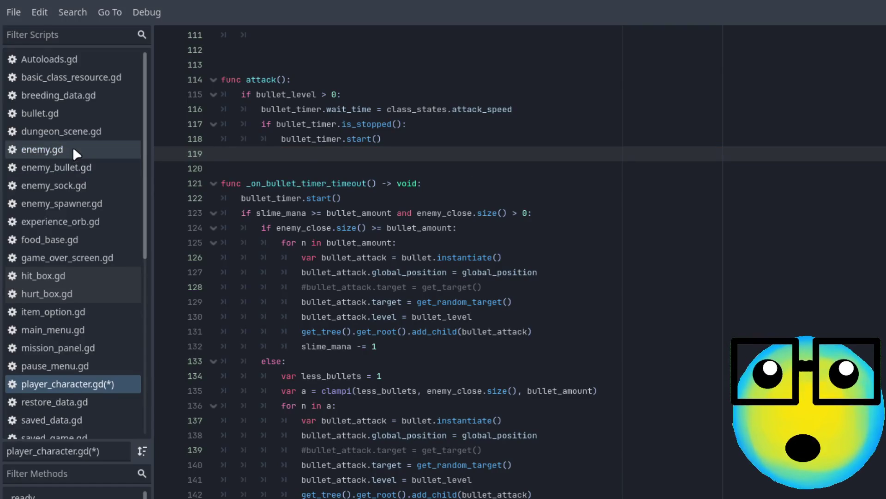
left_click(73, 148)
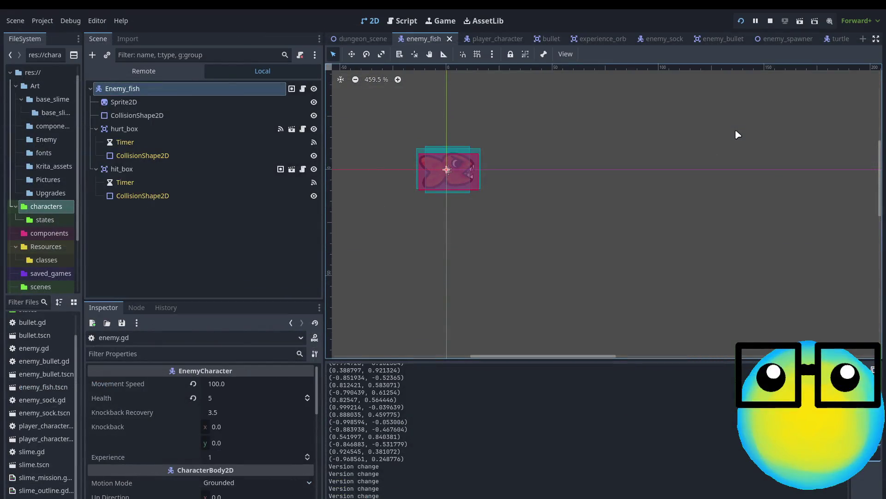
Step: Set Enemy_fish's Experience to 20 in the Inspector and relaunch the game with F5
left_click(493, 75)
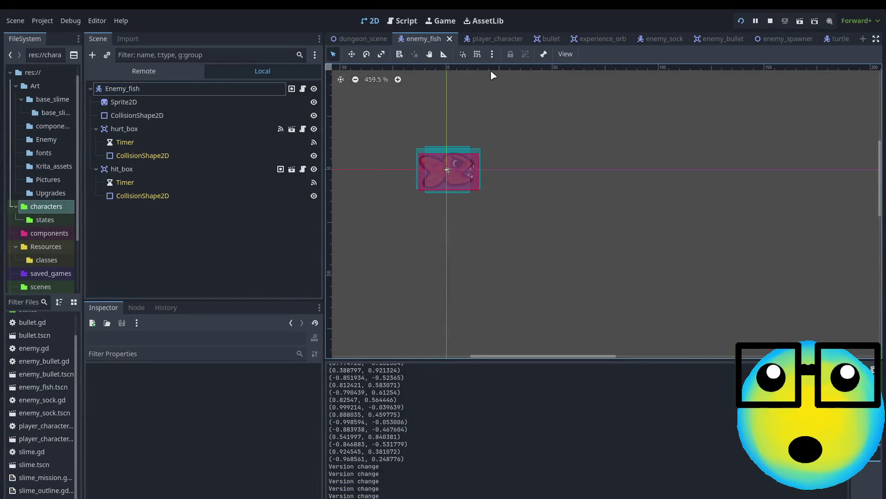
left_click(161, 91)
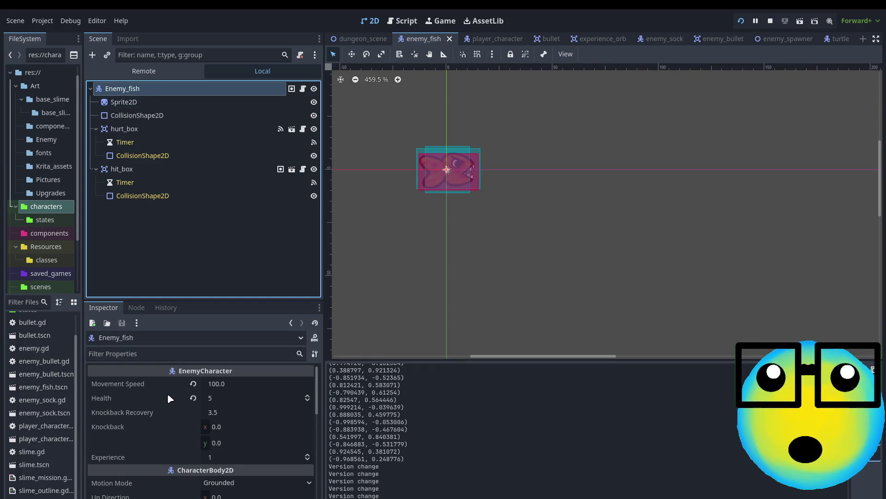
left_click(232, 456)
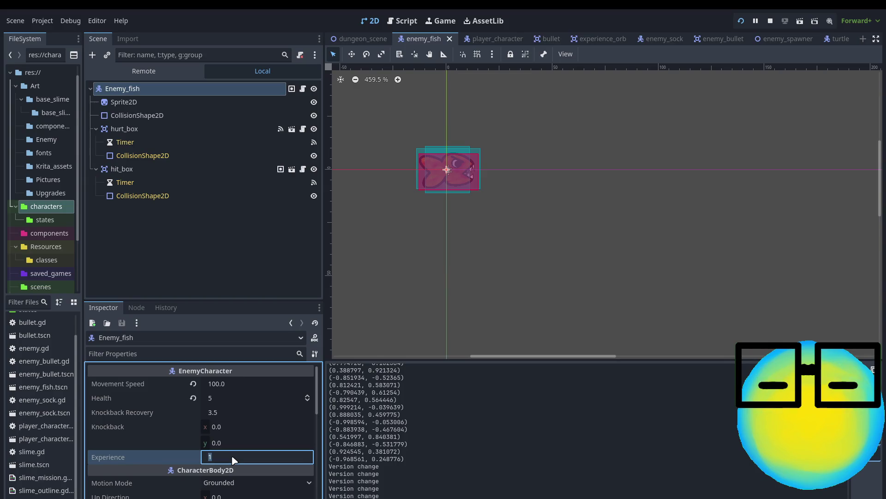
type("20")
key("Return")
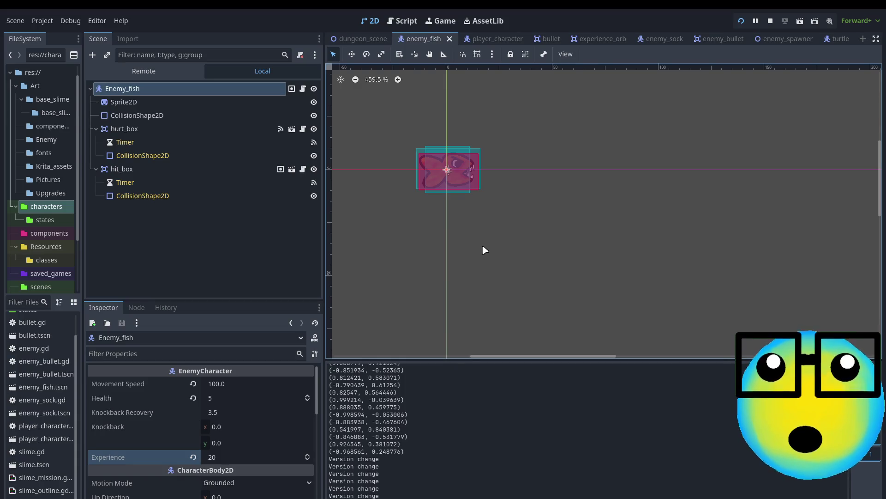
key("F5")
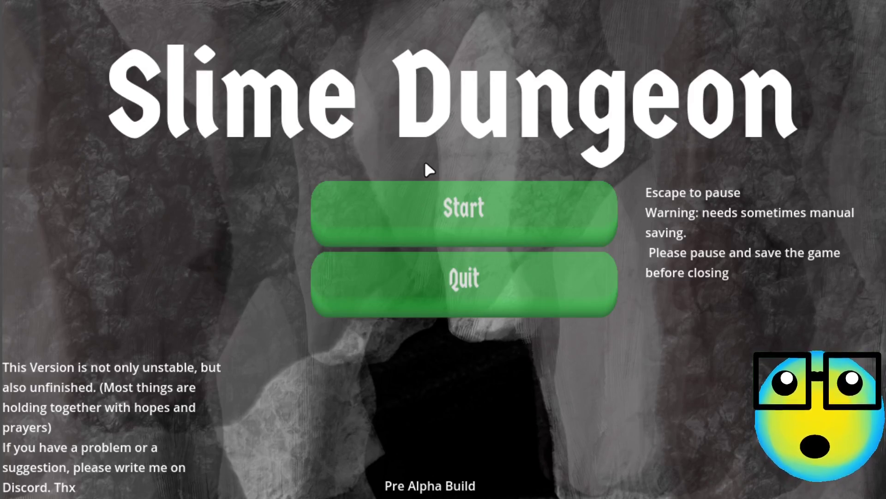
Step: Start a new game, send a slime on a mission, and take bullet2 then More Bullets
left_click(462, 214)
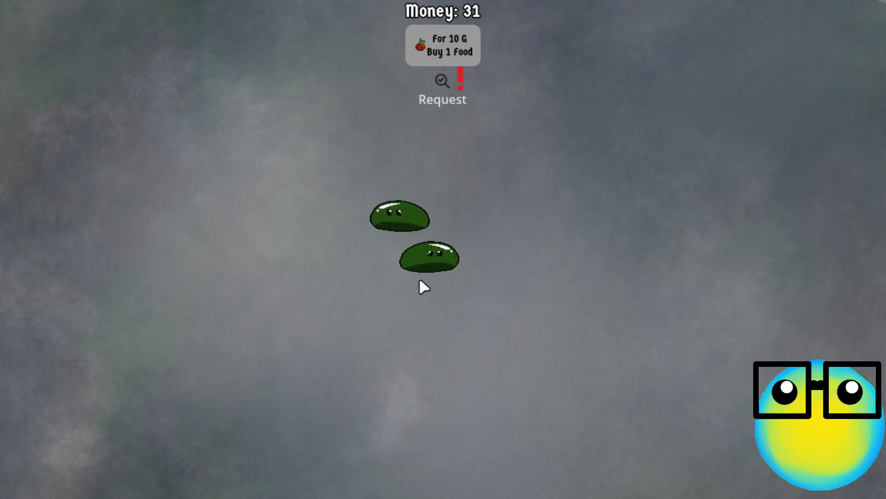
left_click(429, 259)
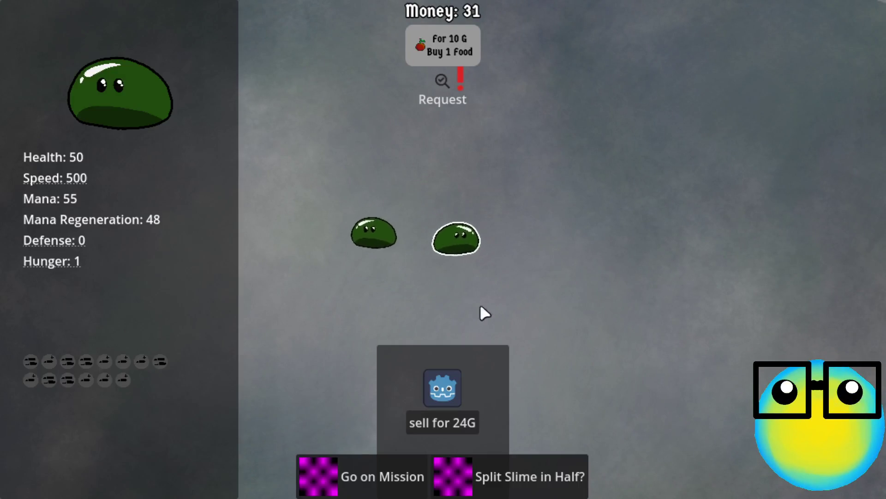
left_click(369, 472)
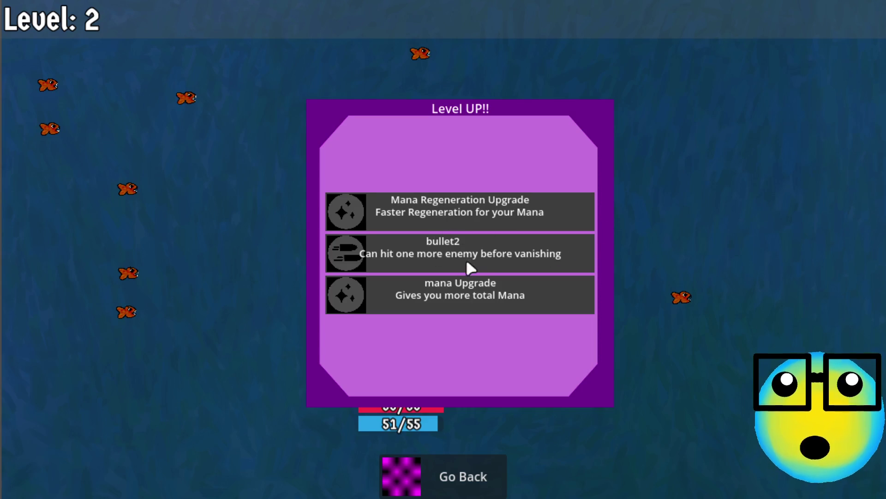
left_click(485, 247)
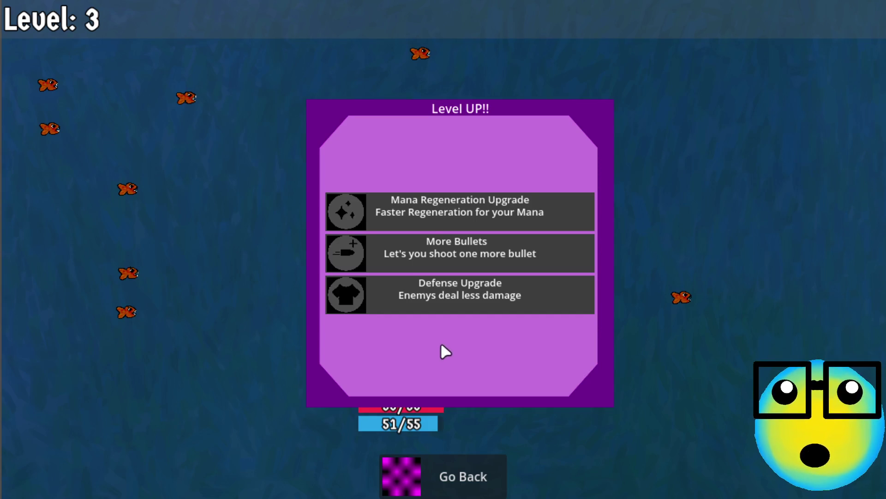
left_click(456, 259)
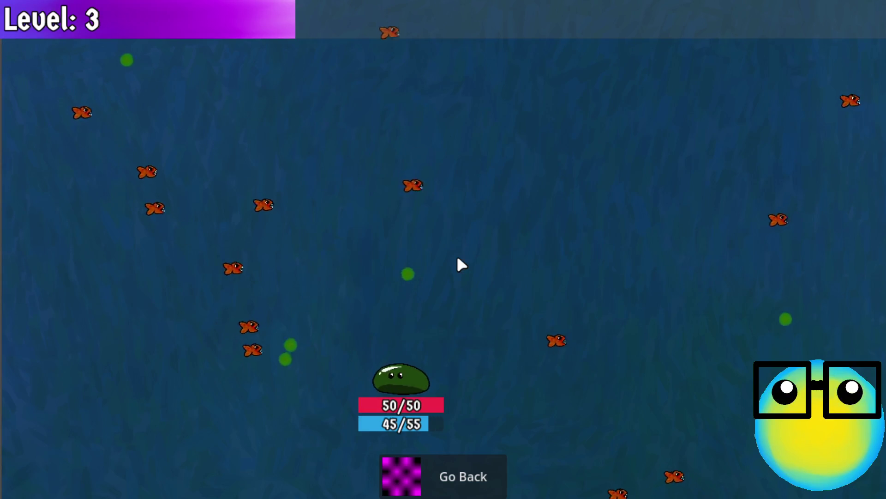
Step: Play the run to level 12, choosing Mana Regeneration, More Bullets and Speed upgrades, then go back
key("a")
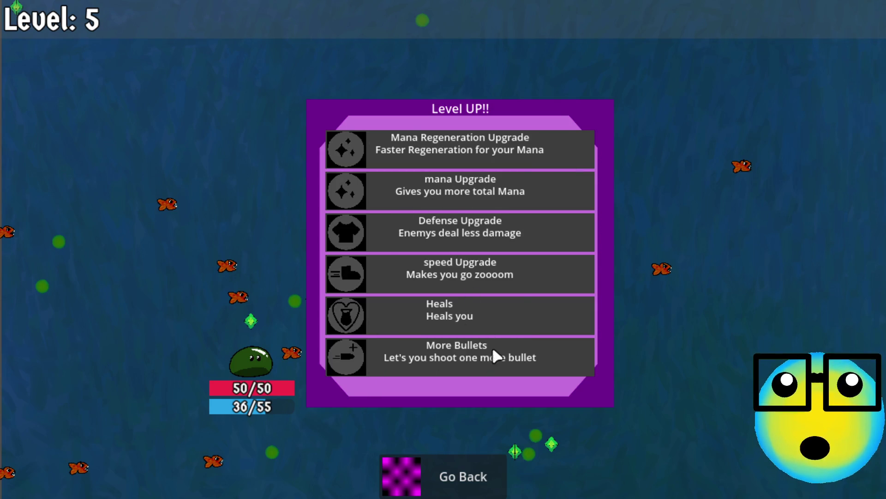
left_click(492, 352)
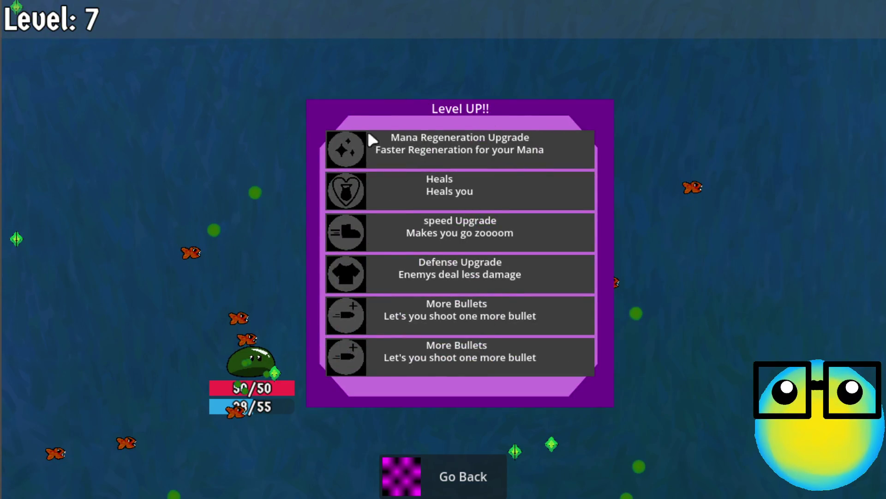
left_click(522, 278)
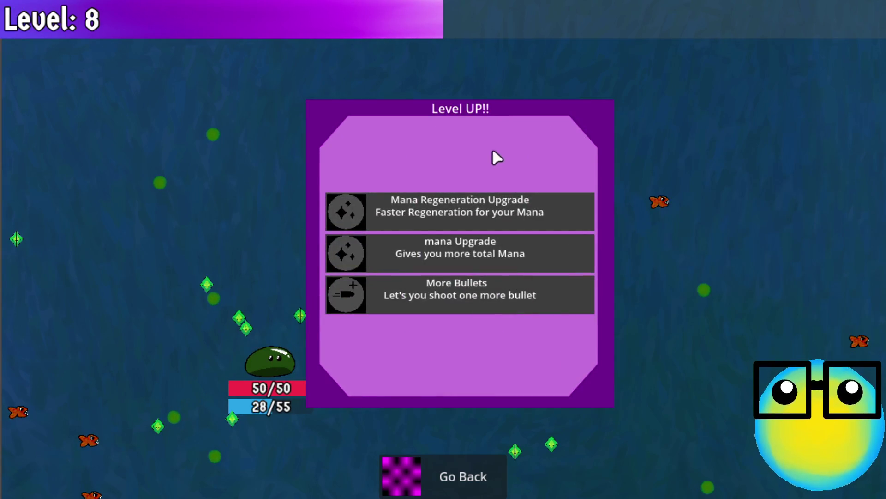
left_click(498, 207)
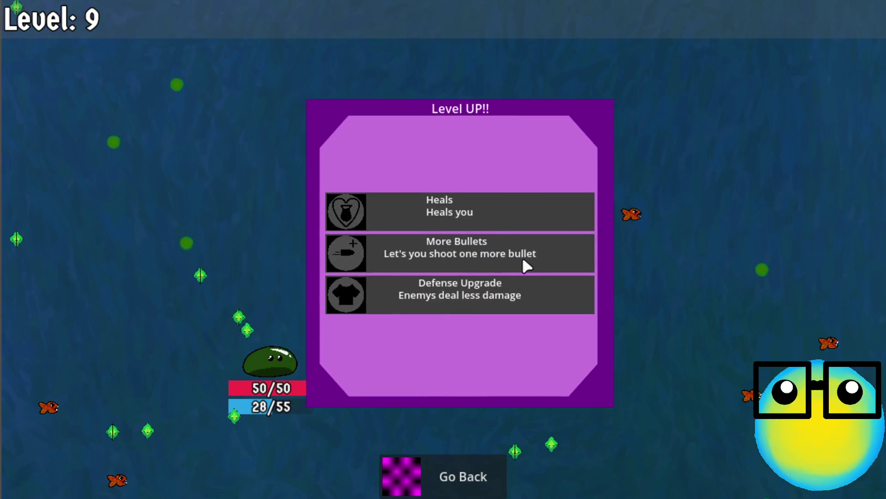
left_click(523, 260)
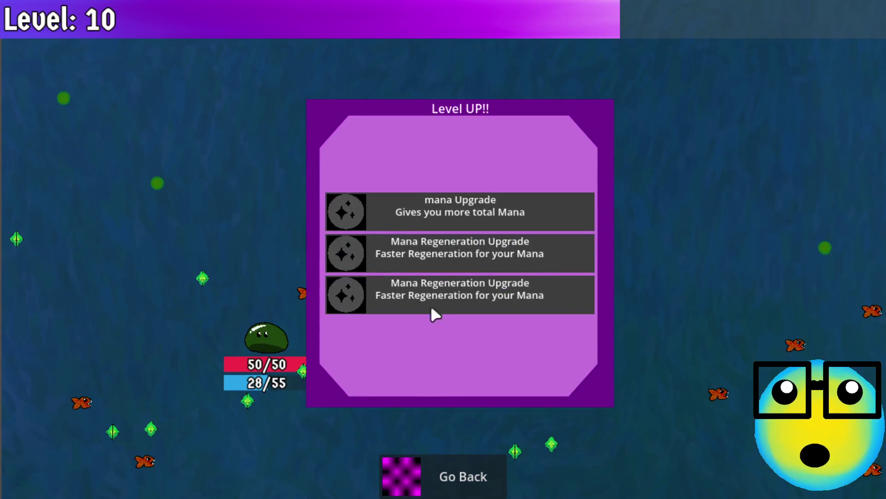
left_click(446, 292)
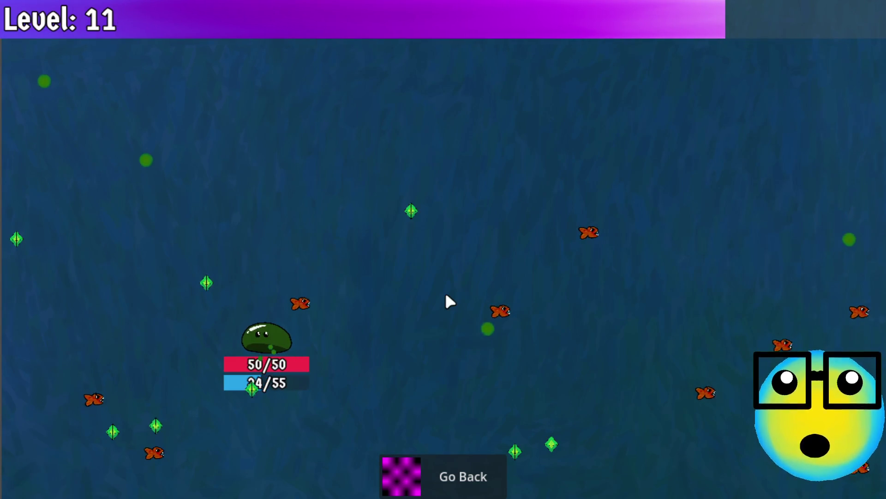
left_click(503, 216)
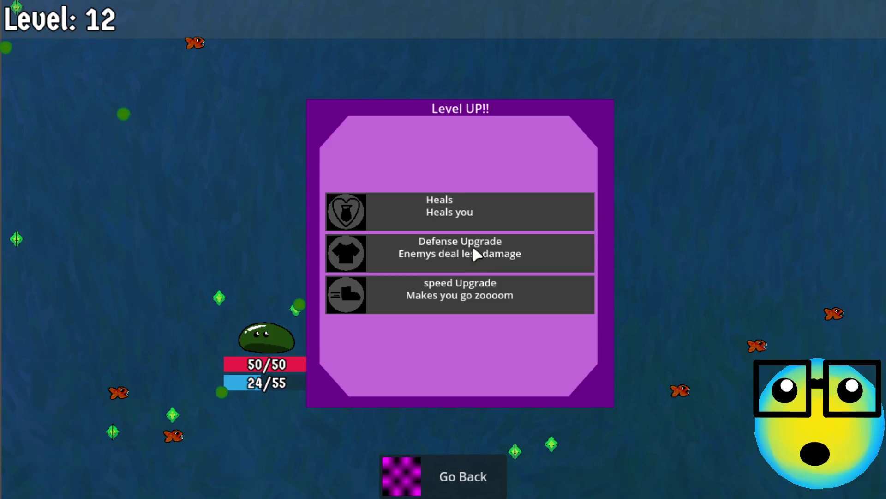
left_click(457, 291)
left_click(446, 458)
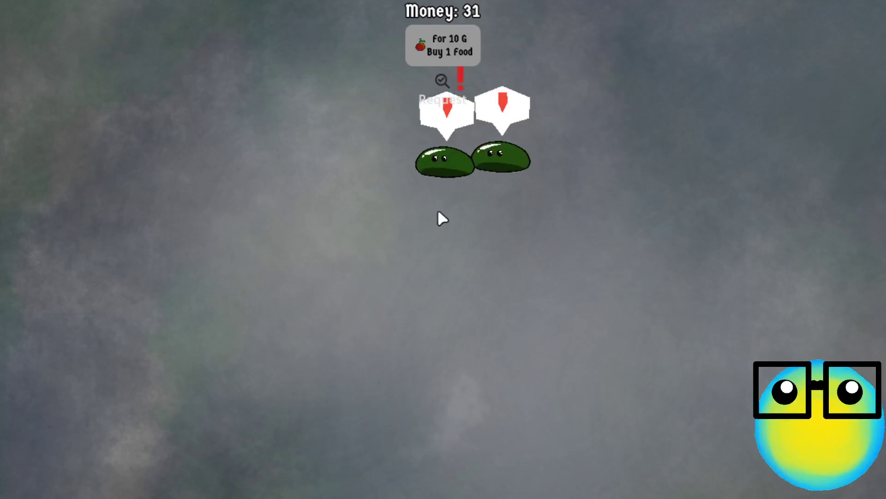
Step: Buy two food at 10 G each and drop it for the hungry slime
left_click(447, 33)
left_click(447, 34)
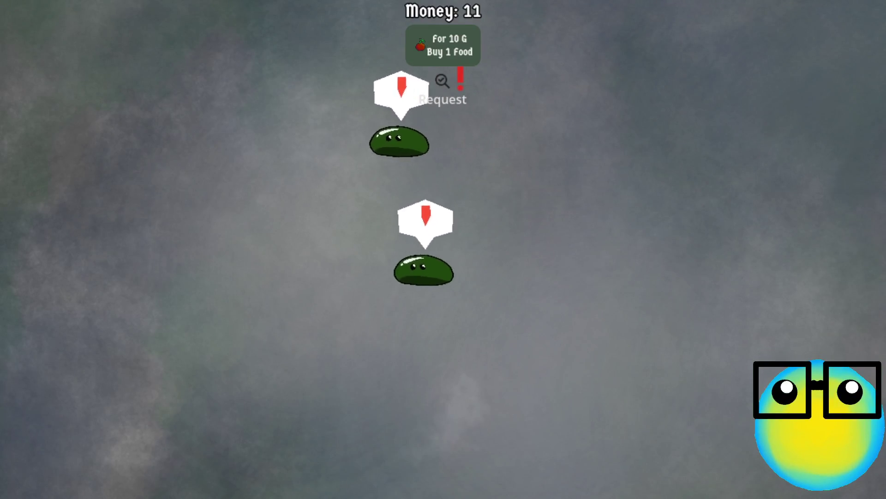
left_click(412, 353)
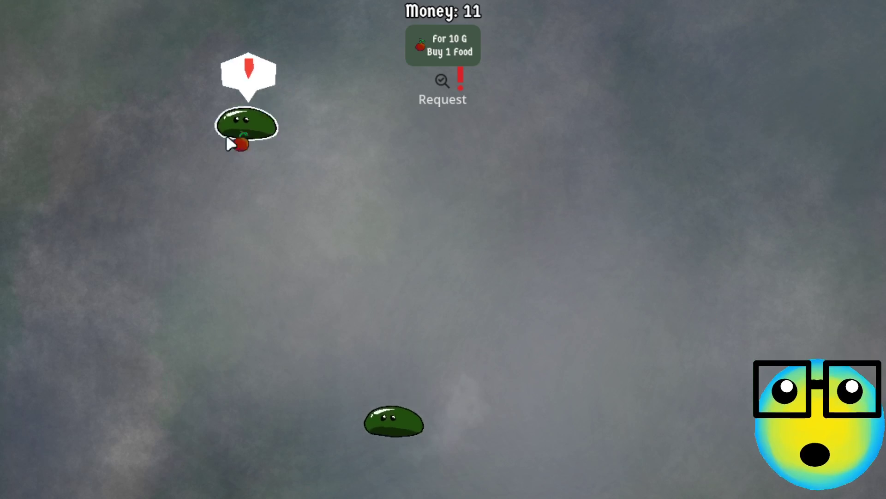
Step: Compare the slimes by inspecting each one's stats in turn
left_click(229, 134)
left_click(501, 310)
left_click(495, 312)
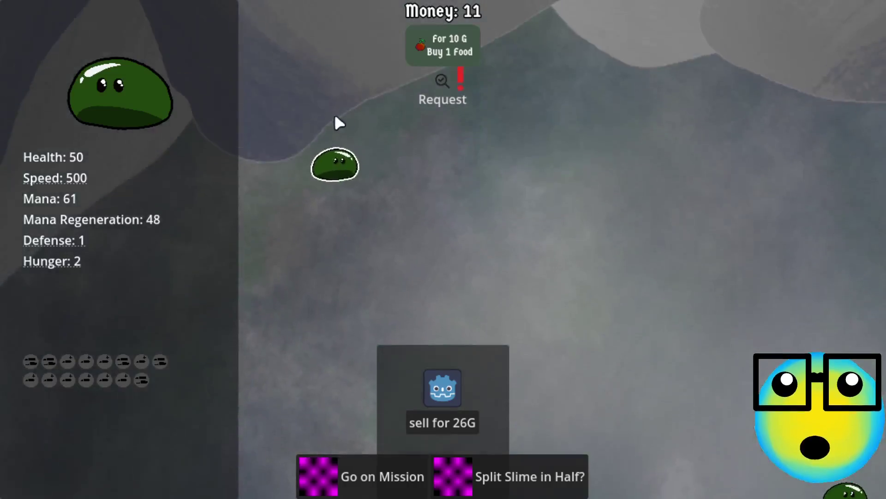
left_click(372, 166)
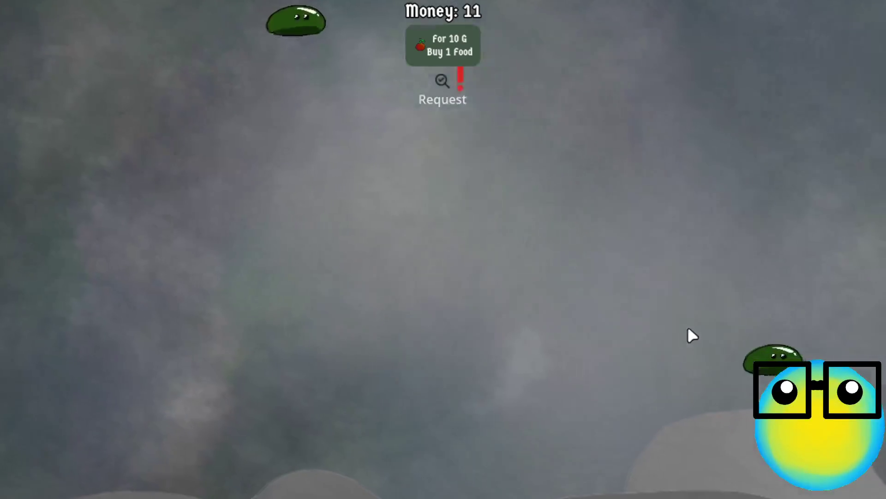
left_click(326, 18)
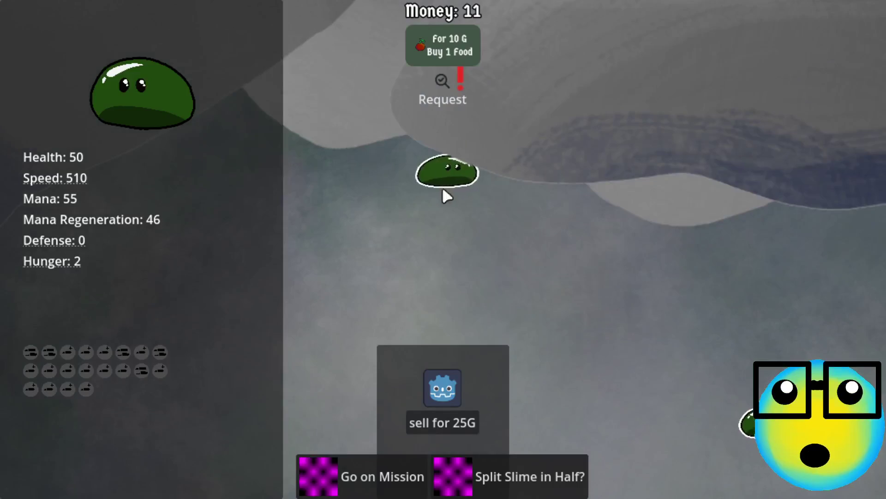
left_click(456, 179)
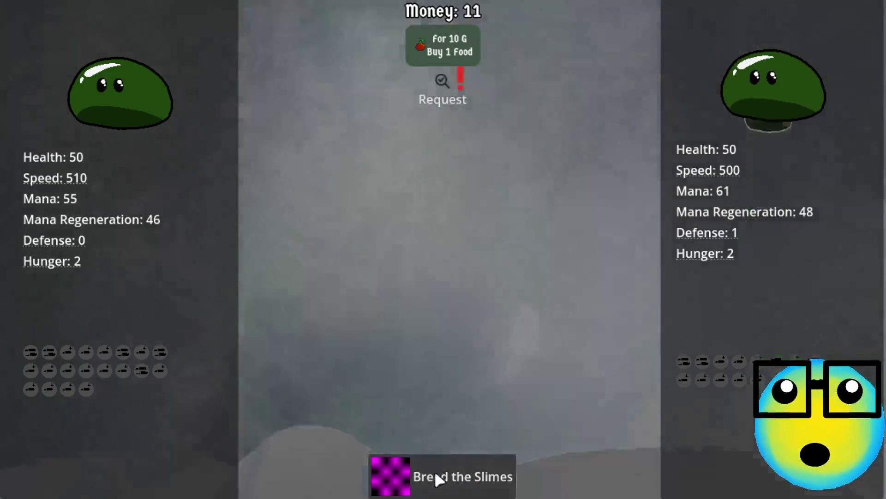
left_click(434, 470)
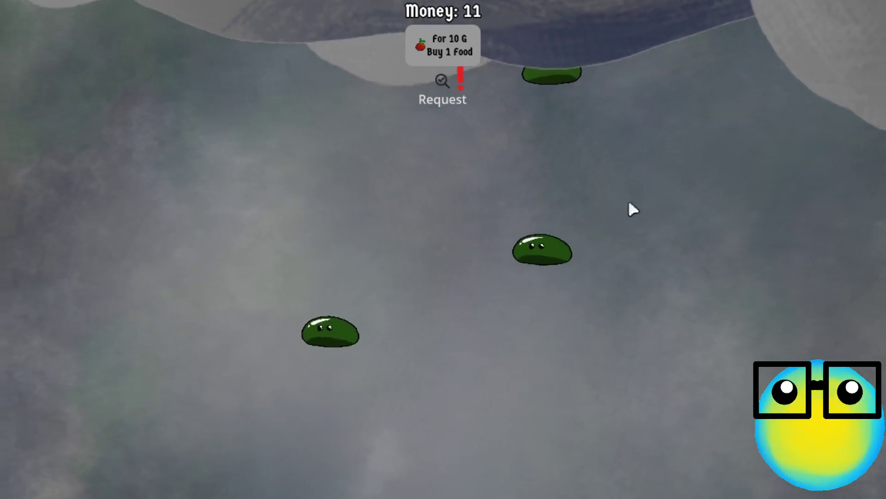
Step: Sell one slime for 26G, reaching 37 money, and send another on a mission
left_click(567, 85)
left_click(446, 420)
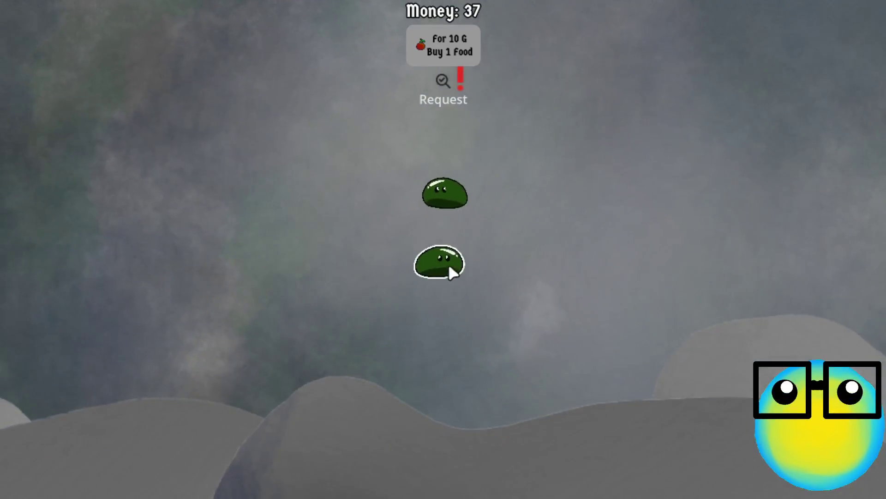
left_click(450, 267)
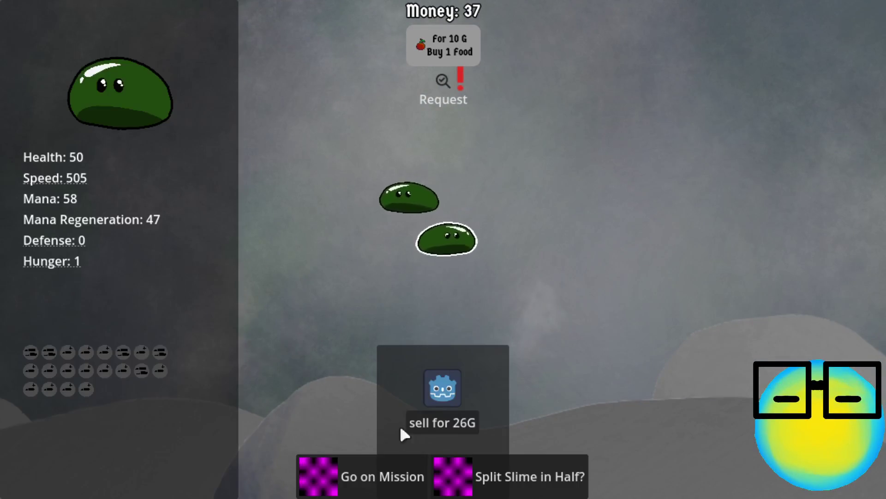
left_click(345, 466)
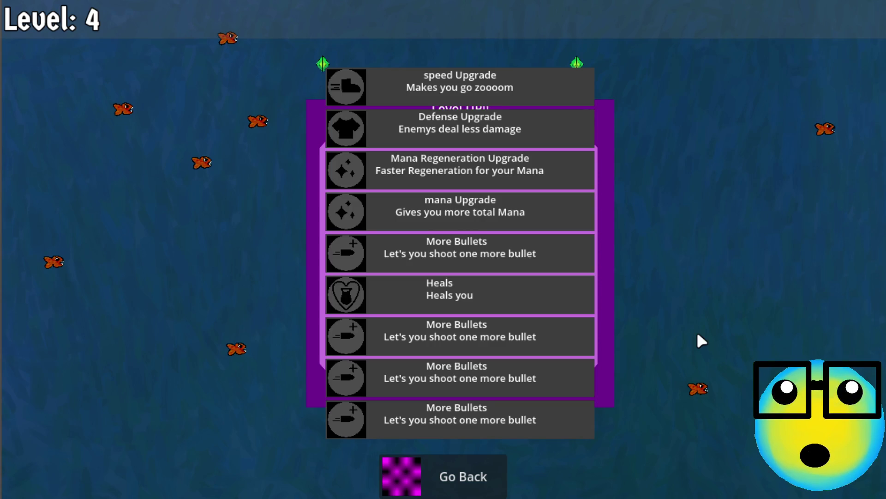
Step: Choose More Bullets on both the level 4 and level 5 panels, then return to the hub
left_click(489, 373)
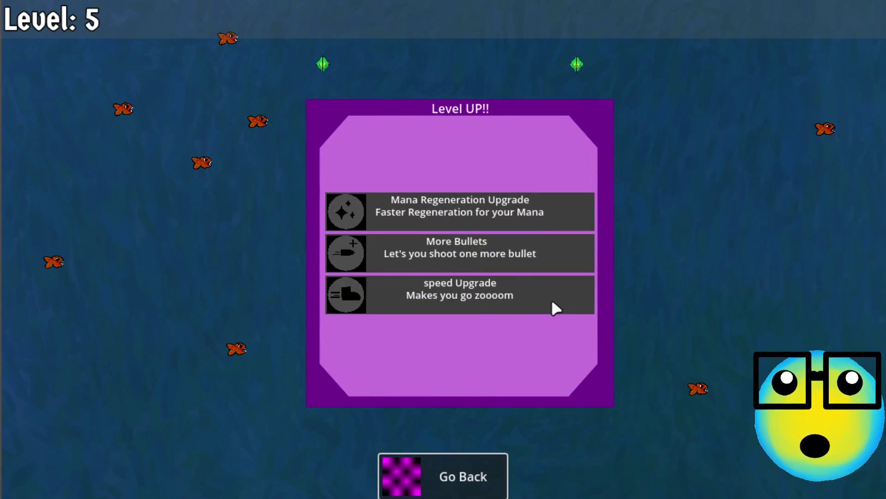
left_click(445, 246)
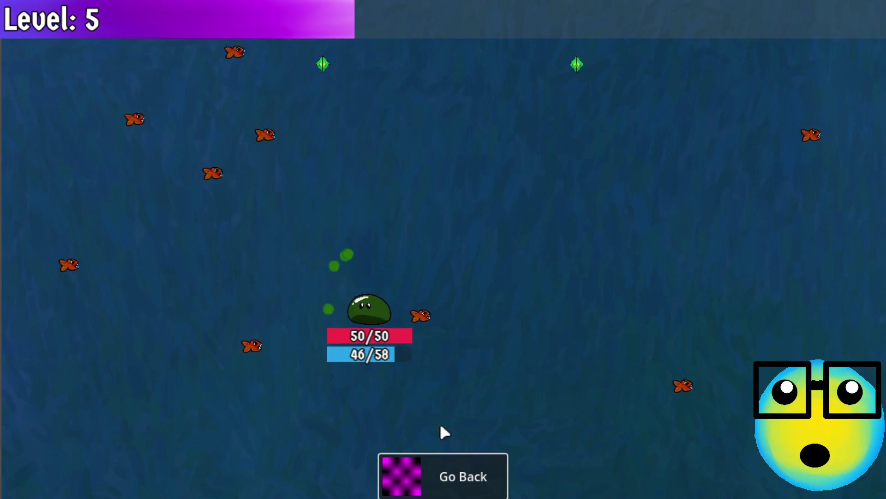
left_click(446, 466)
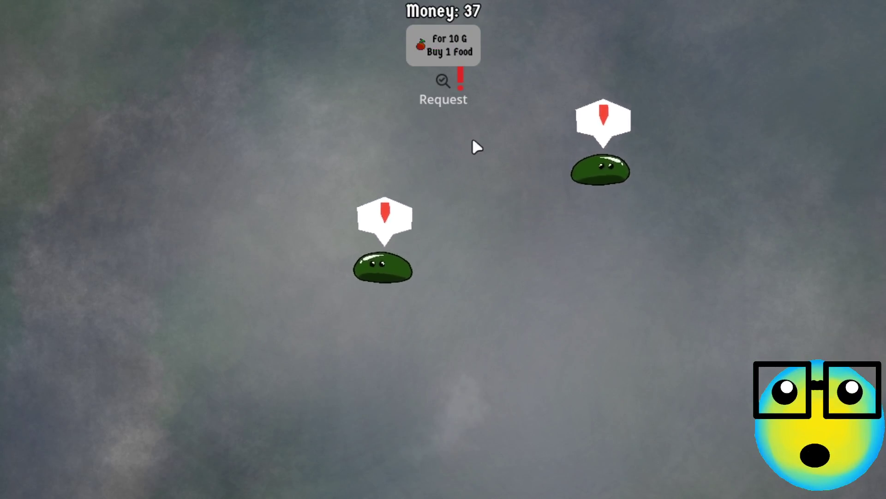
Step: Buy food, compare both slimes' stats, then pause and save the game
left_click(448, 39)
left_click(448, 39)
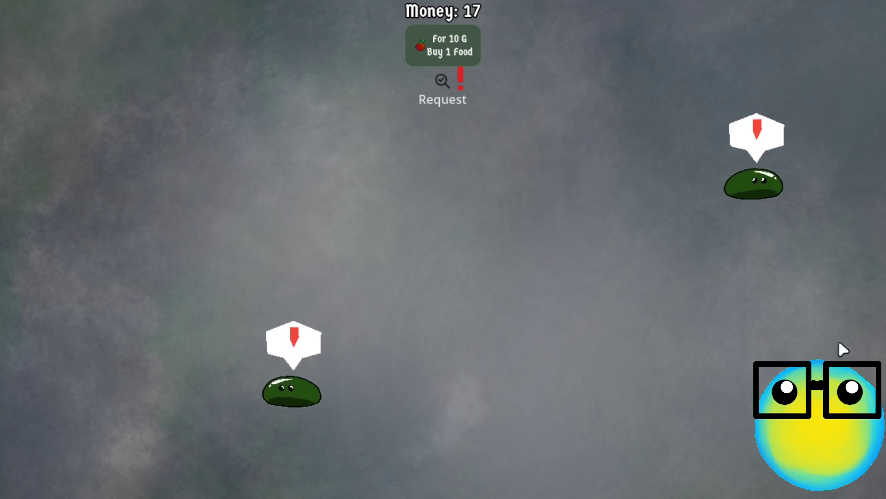
left_click(801, 213)
left_click(257, 457)
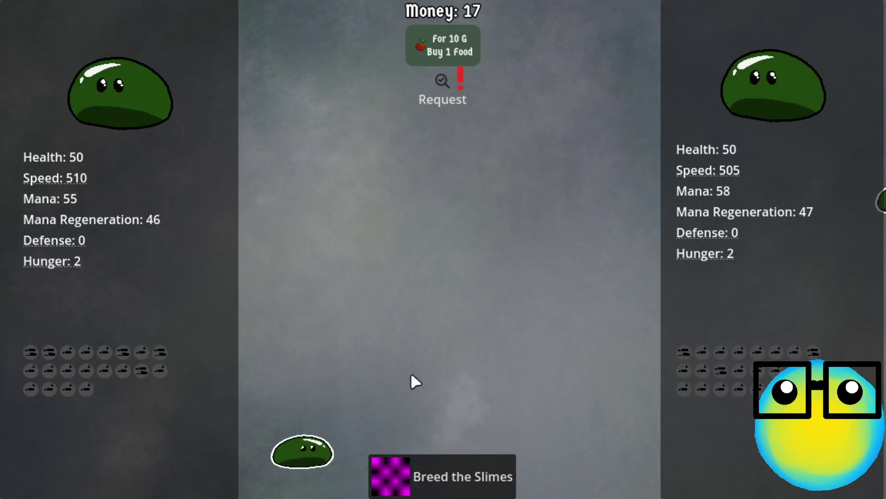
key("Escape")
left_click(444, 257)
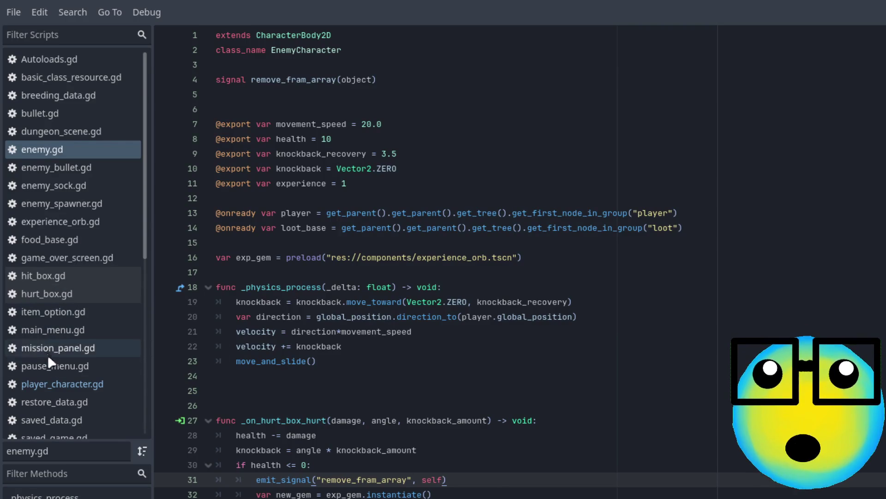
Step: Open player_character.gd and jump to the calculate_exp function
left_click(57, 377)
scroll(692, 322, "down", 5)
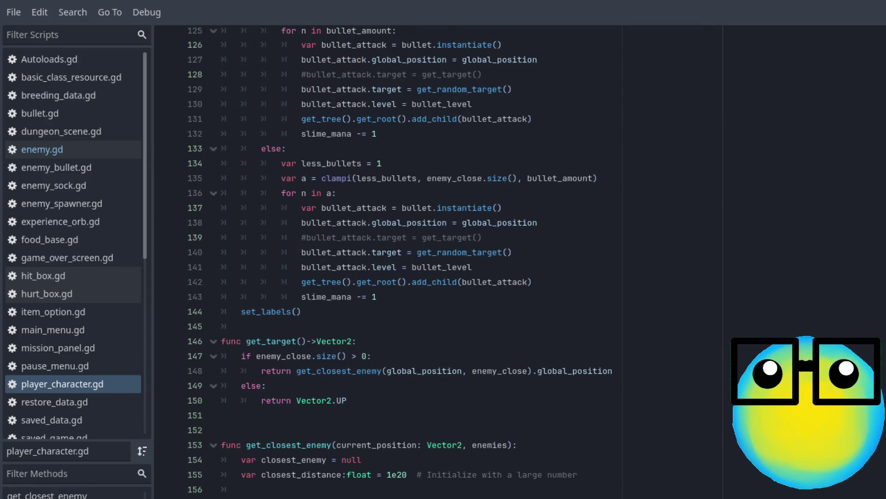
left_click(46, 494)
scroll(434, 258, "up", 2)
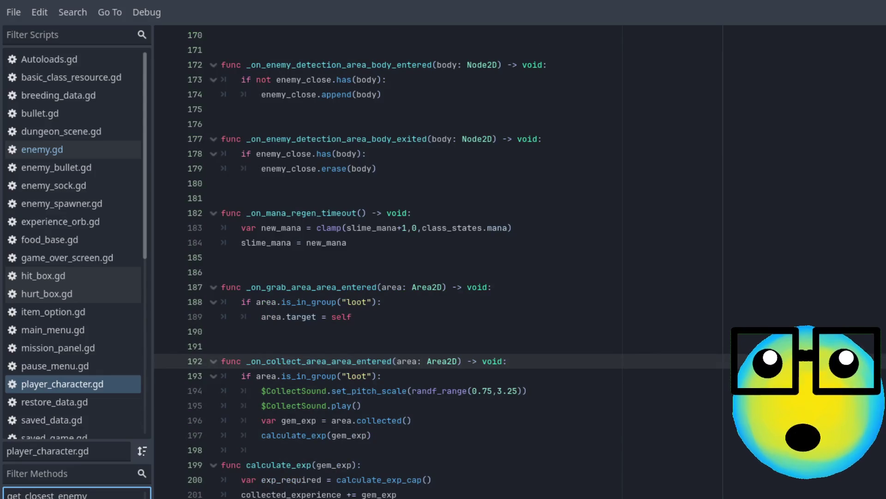
Step: Inspect the area.collected() call on lines 193–196 of the loot-collection handler
left_click(418, 379)
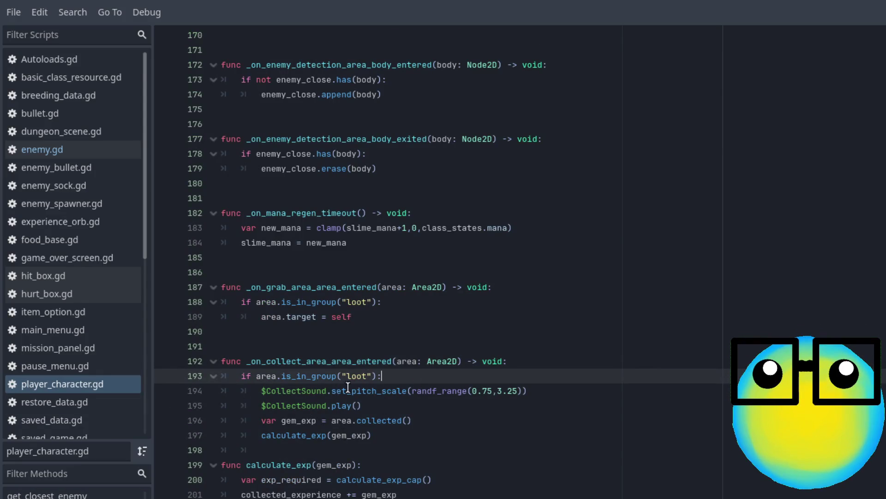
left_click(405, 408)
left_click(423, 420)
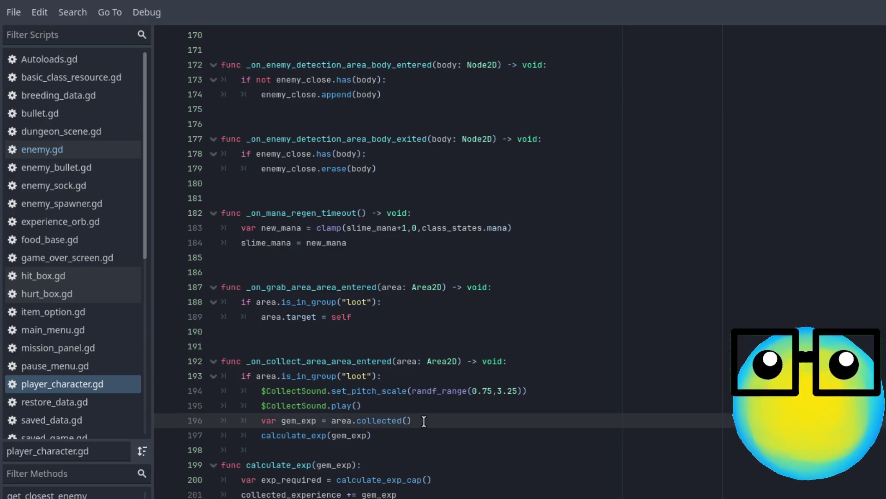
double_click(378, 420)
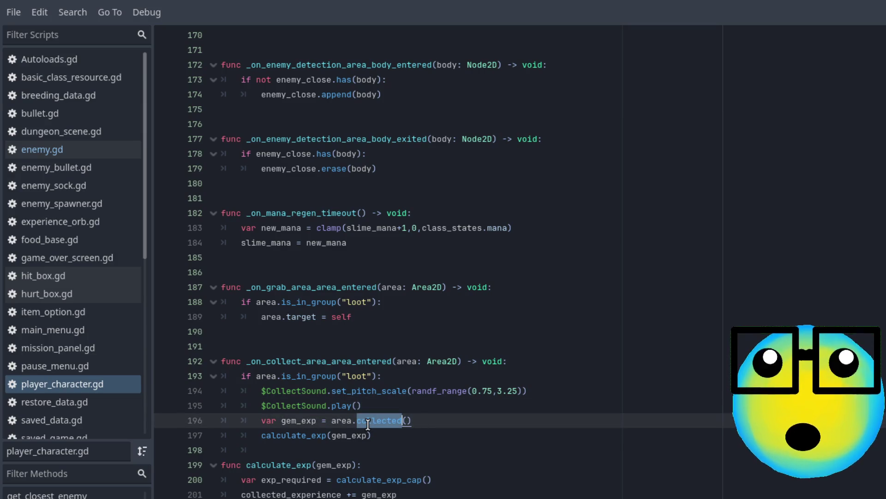
left_click(424, 424)
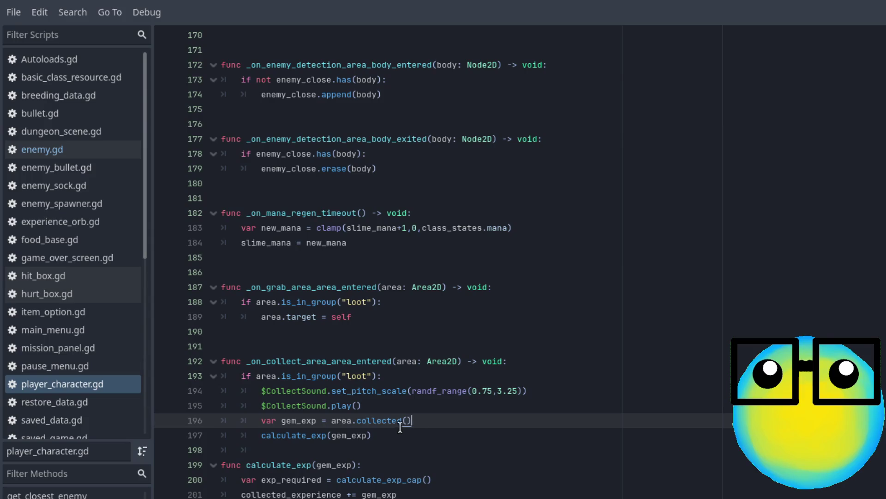
left_click(370, 421)
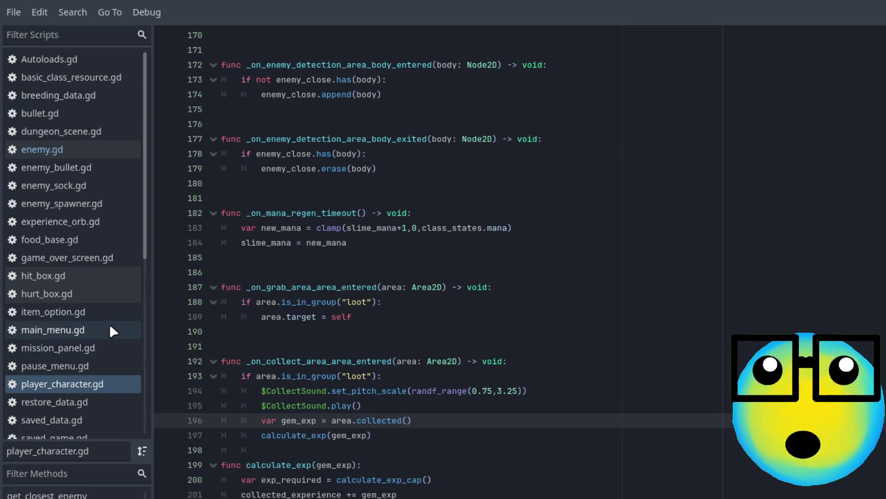
left_click(66, 37)
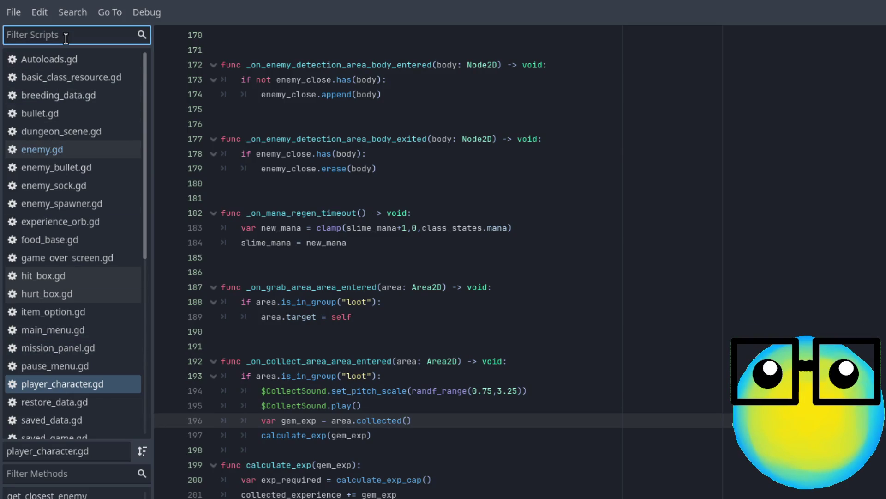
Step: Filter scripts by 'exp' and review lines 25–27 of experience_orb.gd
type("exp")
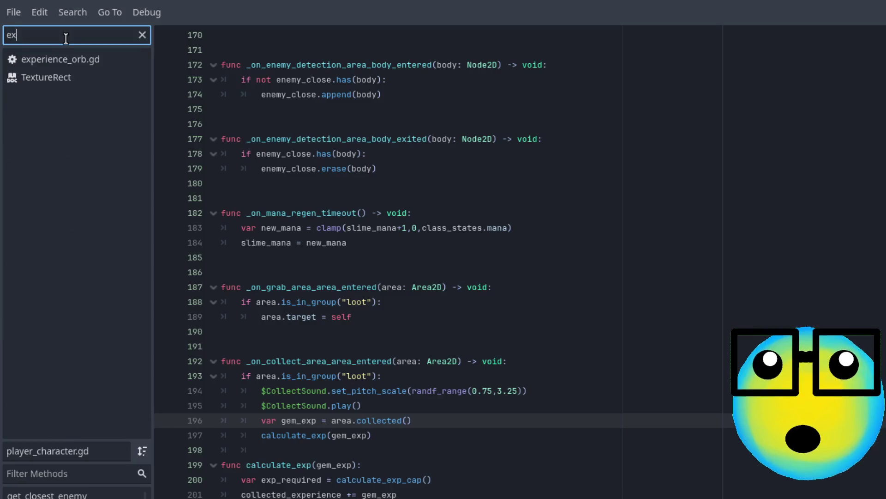
left_click(62, 64)
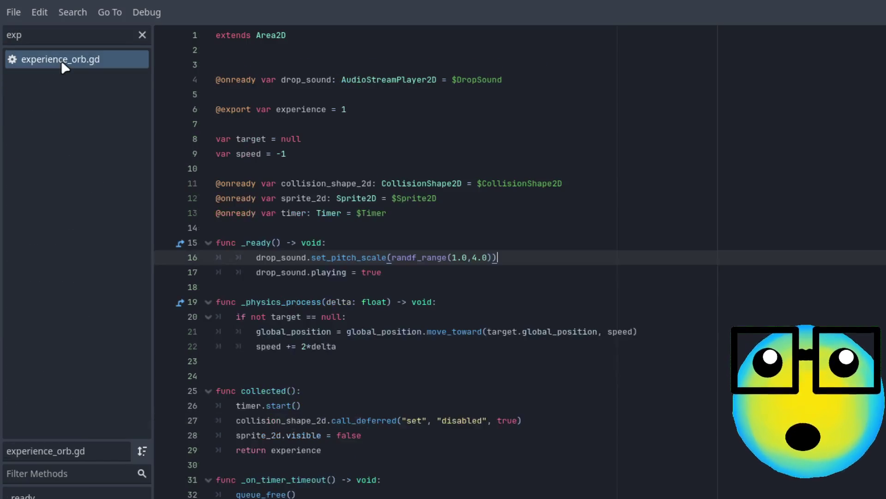
left_click(319, 390)
left_click(318, 407)
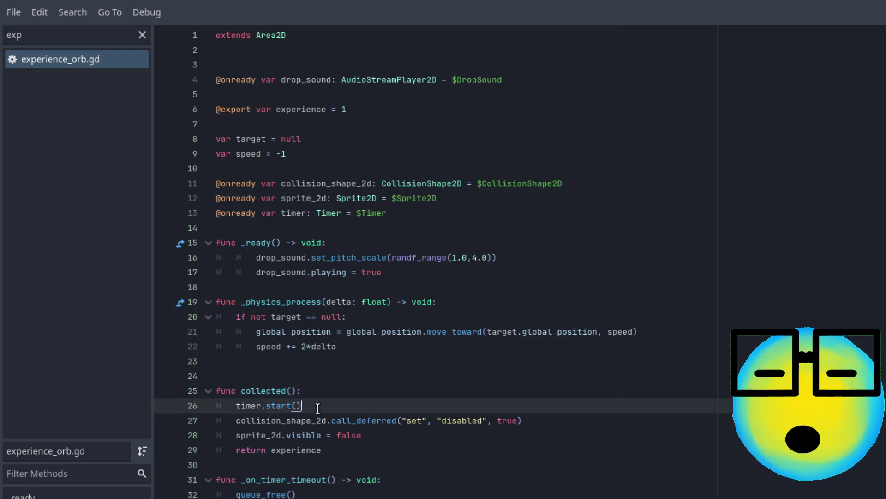
left_click(521, 420)
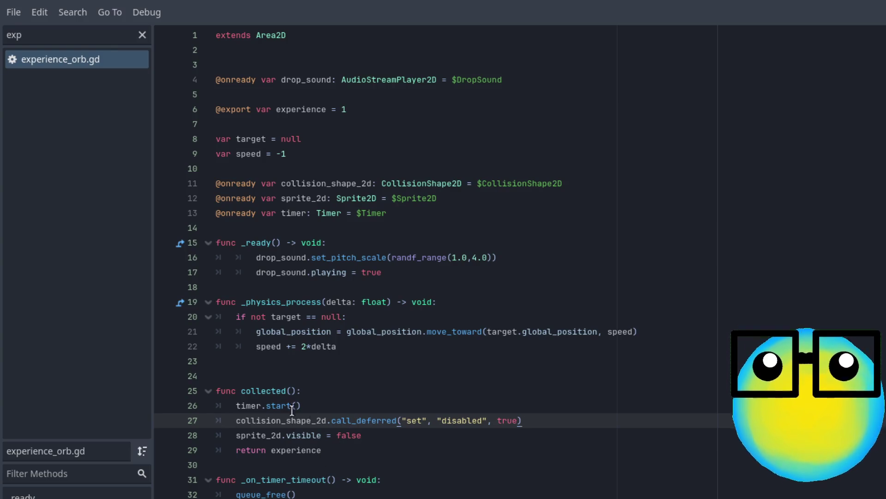
Step: Clear the script filter and return to player_character.gd's loot-collection code
left_click(142, 35)
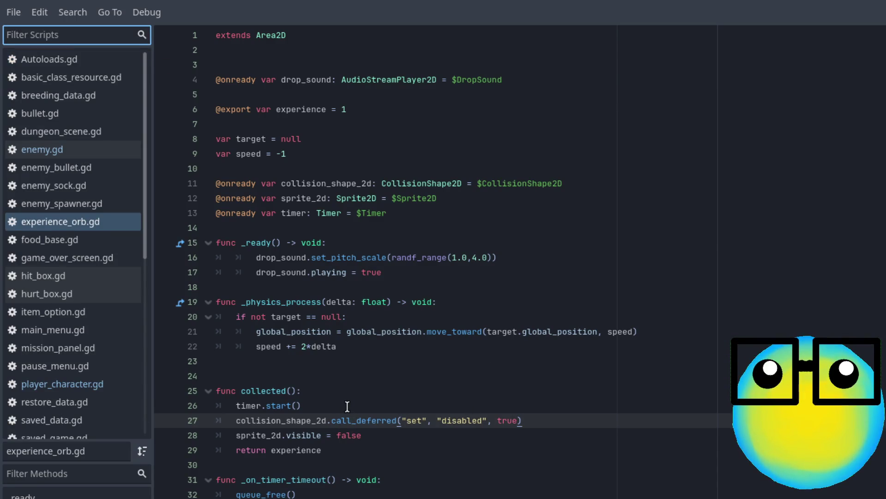
left_click(427, 427)
key("ctrl+Home")
left_click(424, 427)
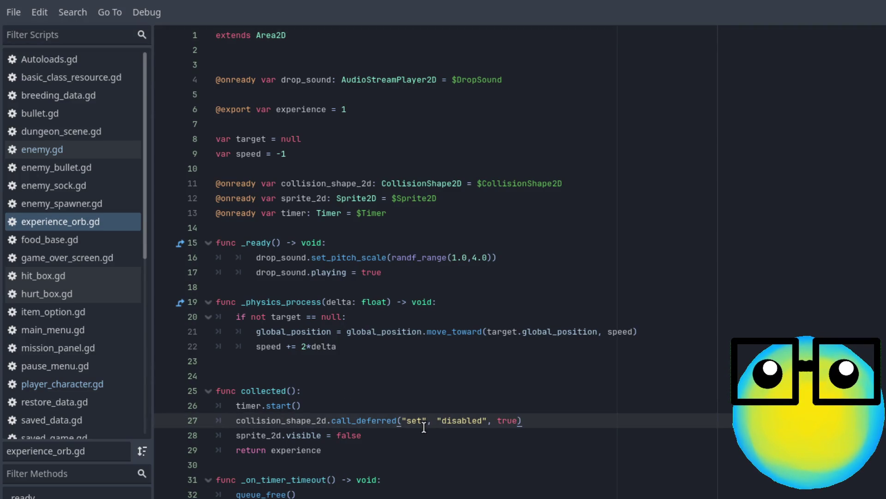
left_click(484, 447)
key("alt+Left")
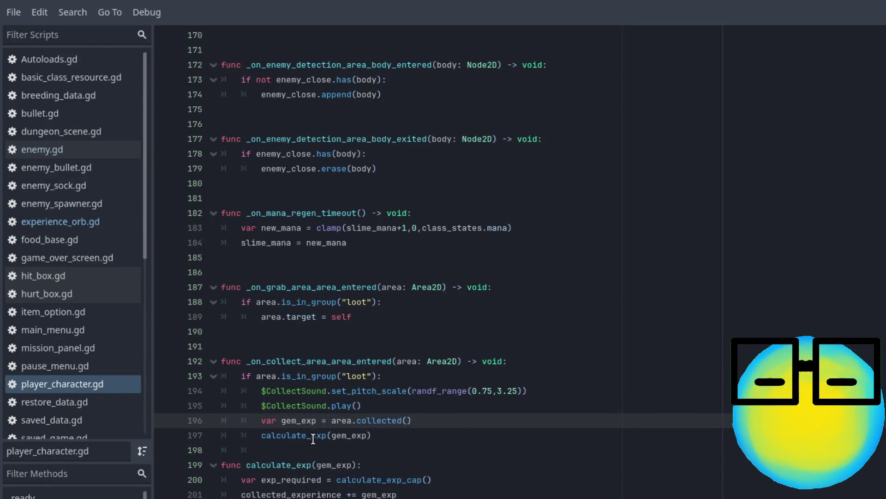
scroll(495, 472, "down", 4)
scroll(495, 472, "up", 2)
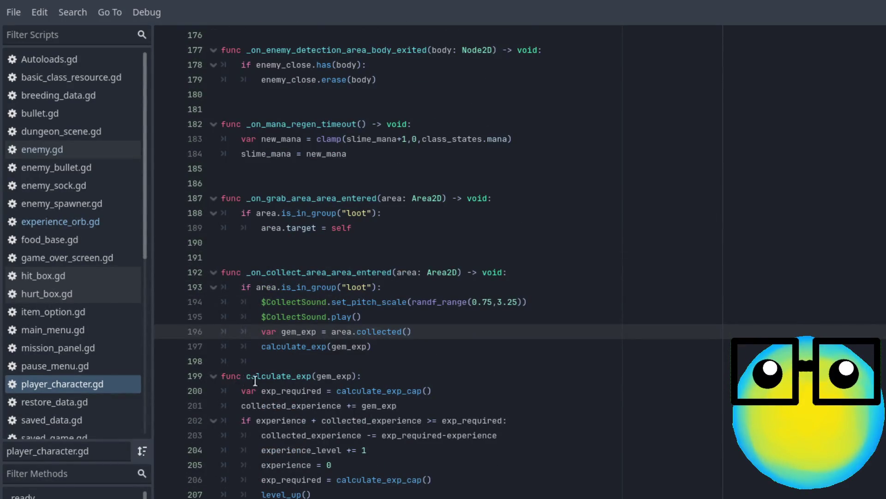
left_click(244, 388)
double_click(331, 378)
double_click(285, 391)
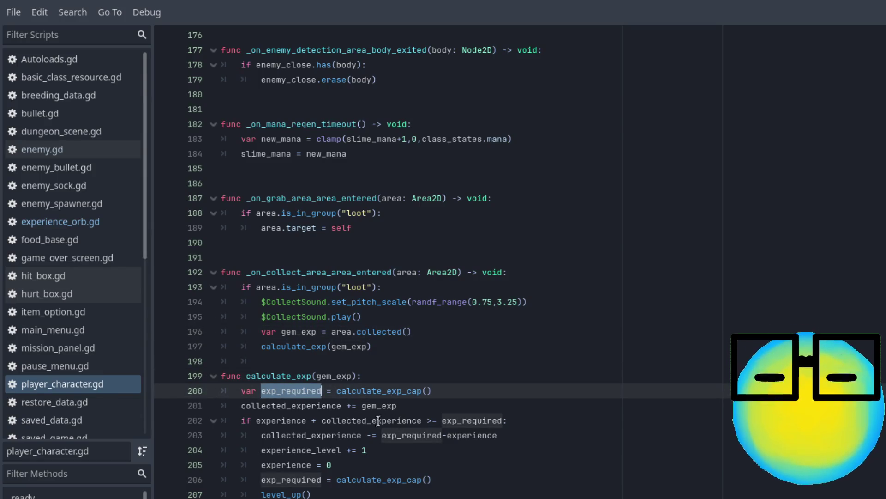
left_click(366, 391)
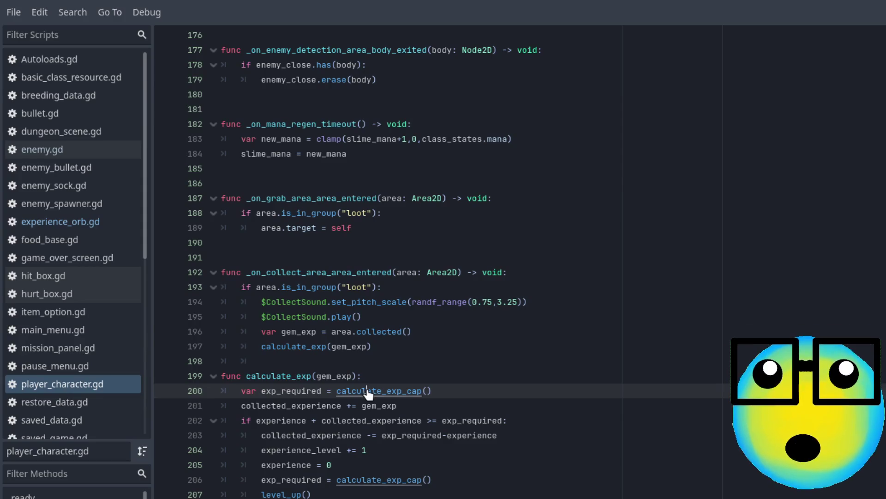
left_click(366, 390, "ctrl")
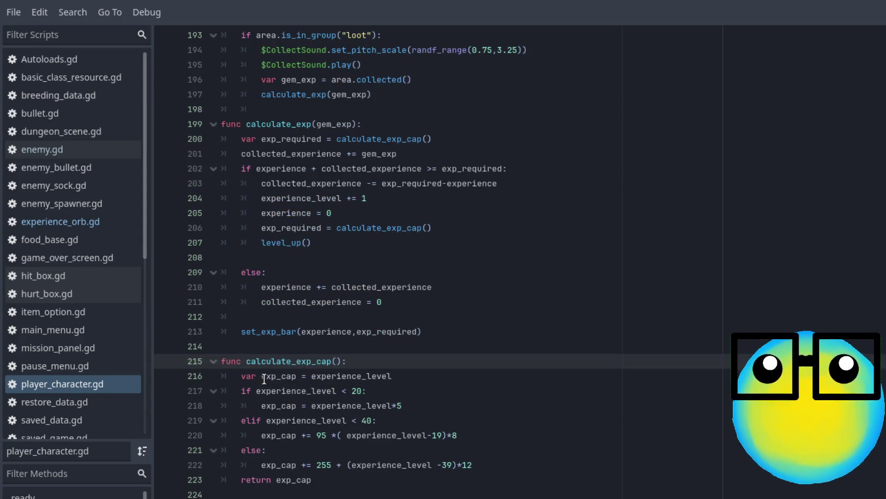
double_click(362, 377)
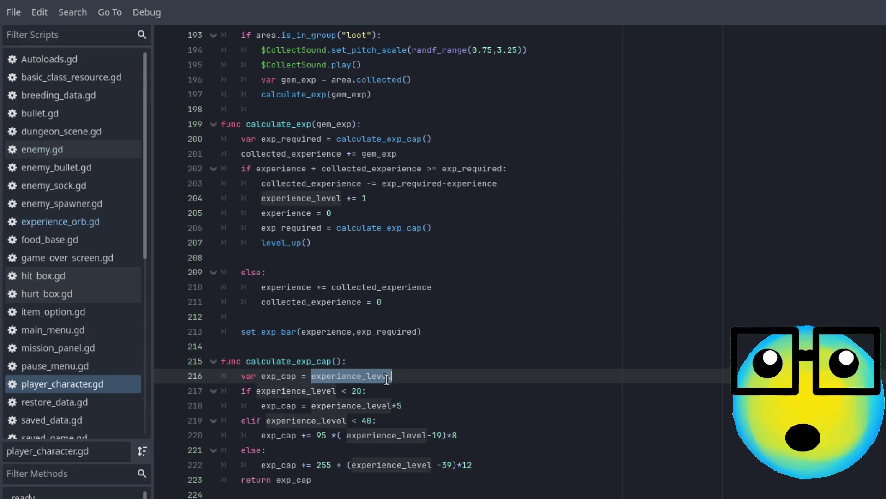
left_click(423, 382)
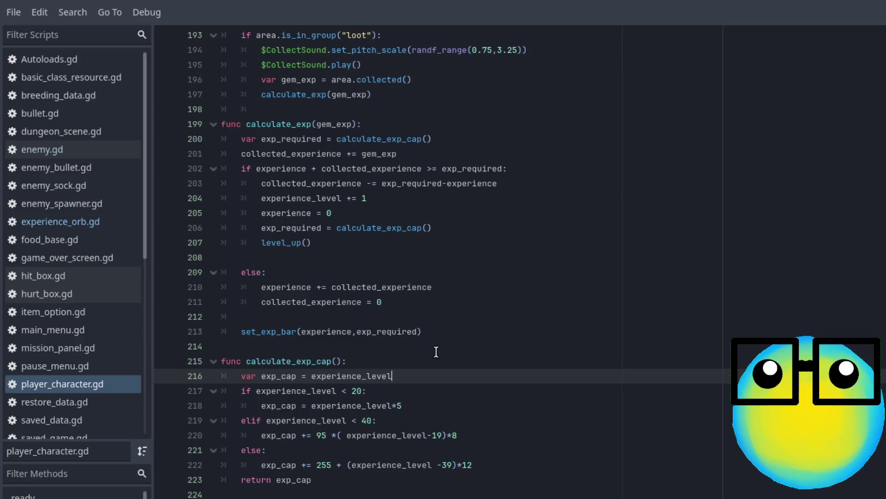
scroll(436, 352, "up", 2)
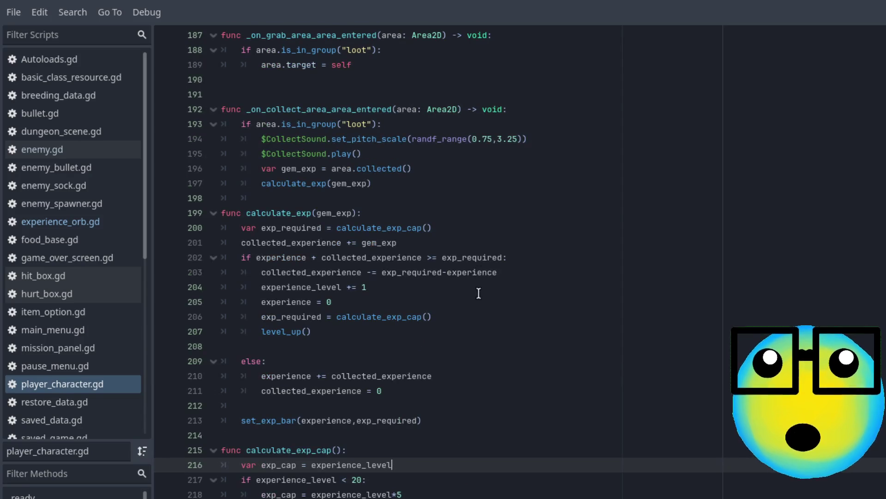
left_click(427, 243)
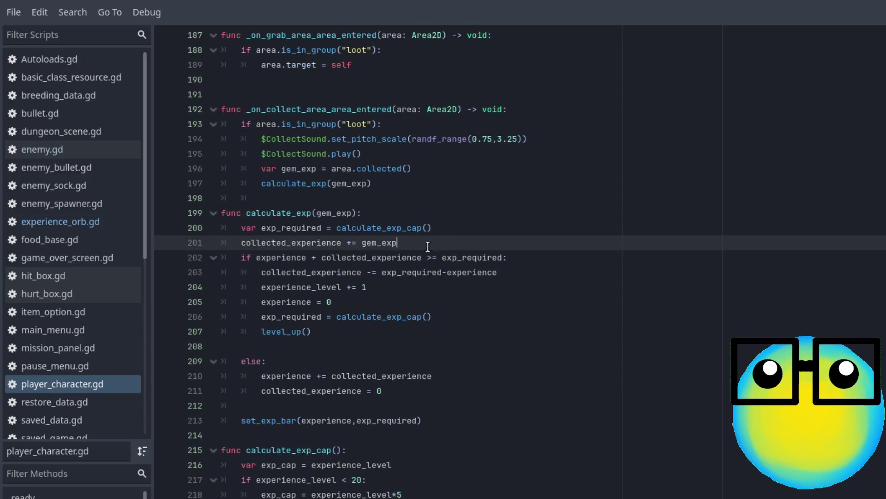
double_click(294, 248)
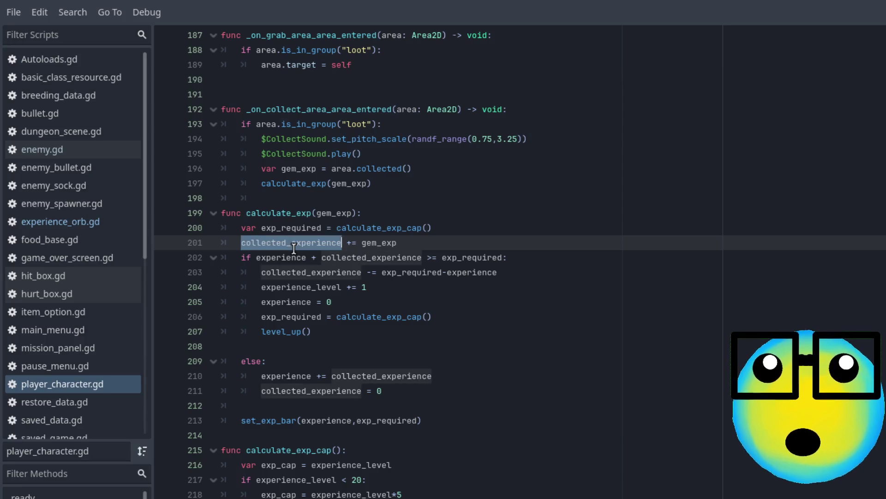
left_click(346, 247)
left_click(355, 247)
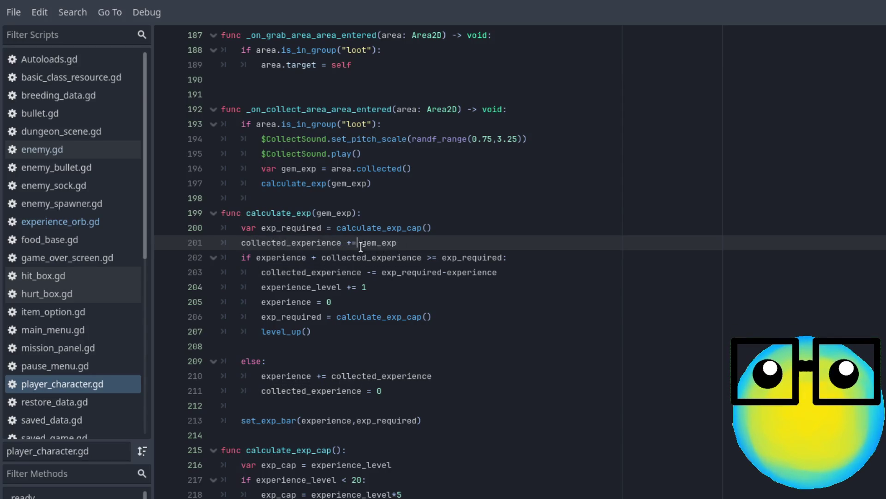
double_click(386, 244)
left_click(440, 247)
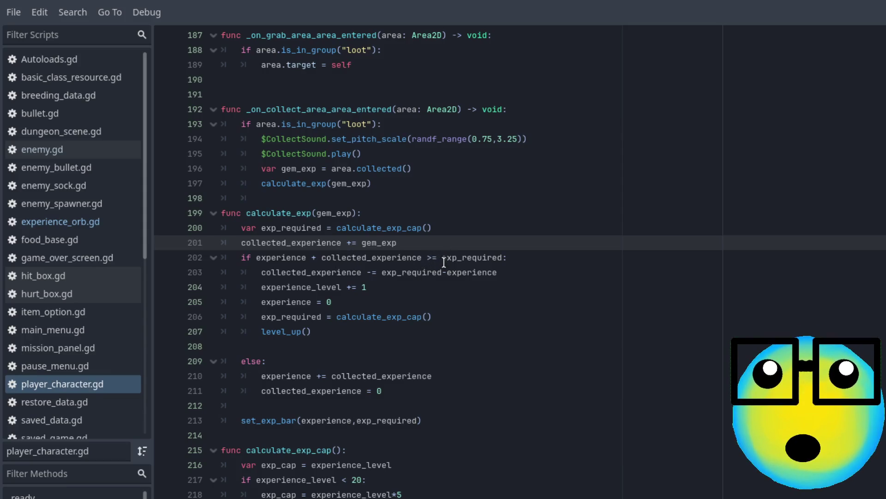
left_click(279, 228)
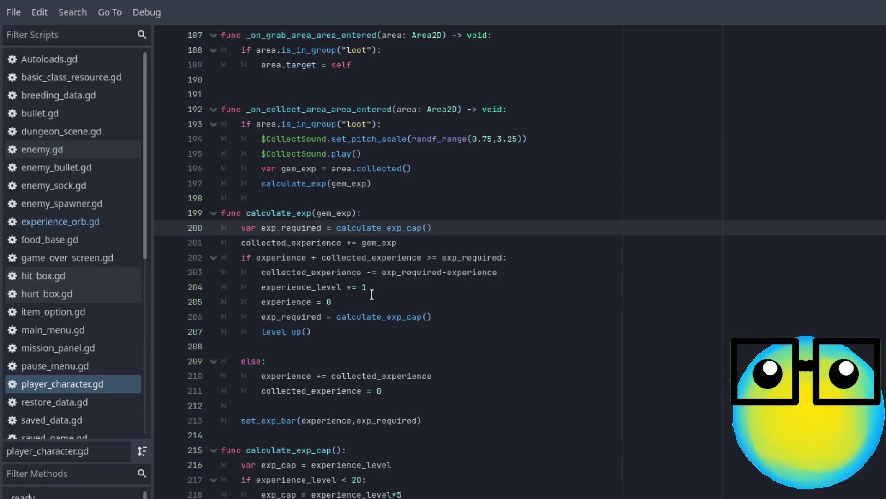
double_click(286, 278)
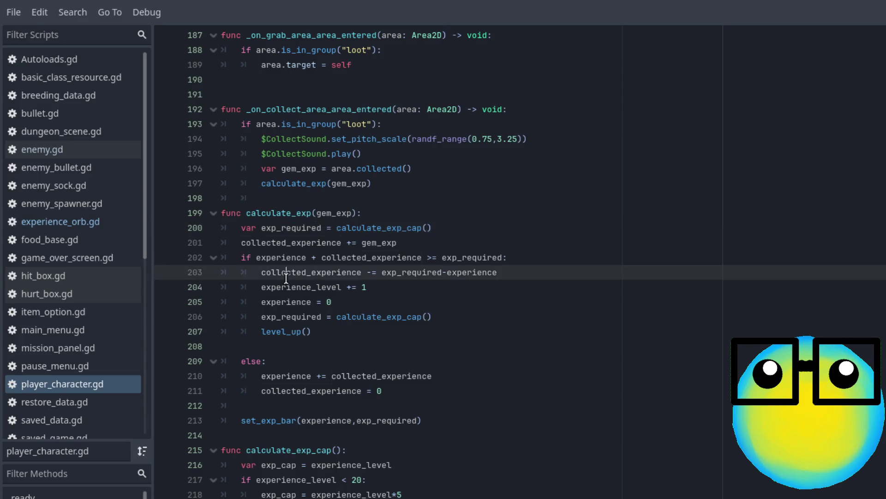
left_click(388, 282)
double_click(365, 271)
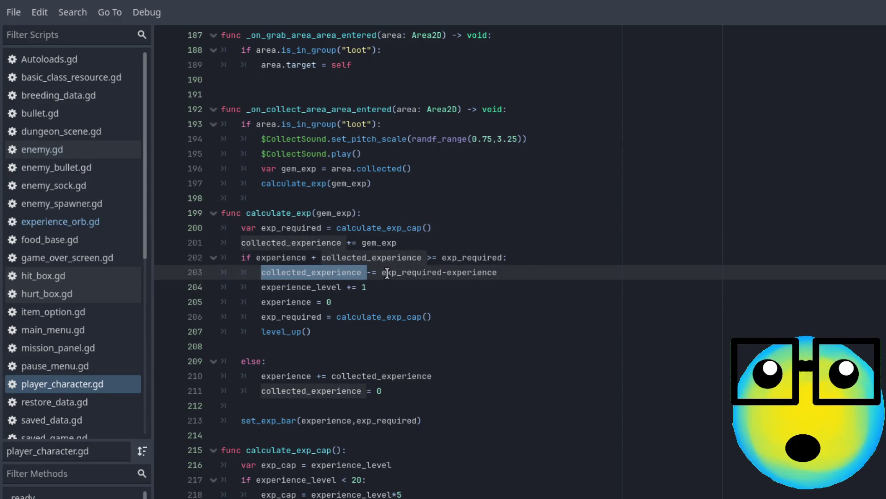
left_click(363, 271)
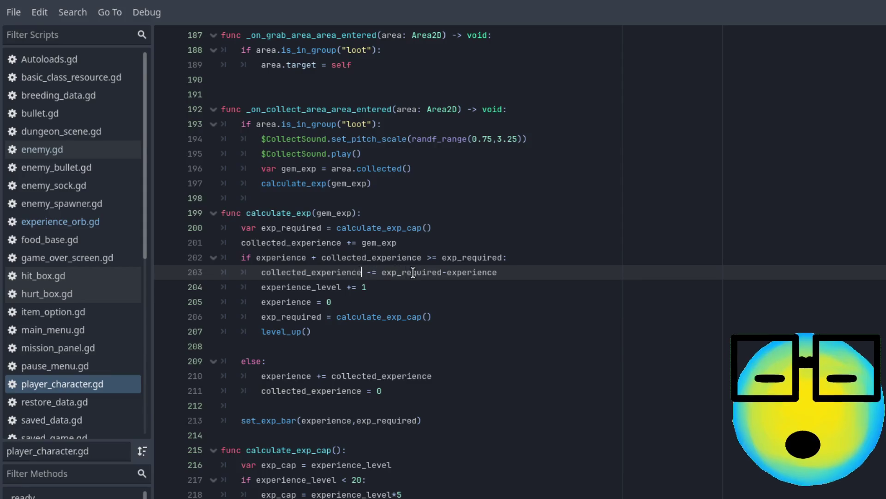
left_click(442, 273)
Step: Remove the blank line between the level_up() call and else in calculate_exp
left_click(452, 272)
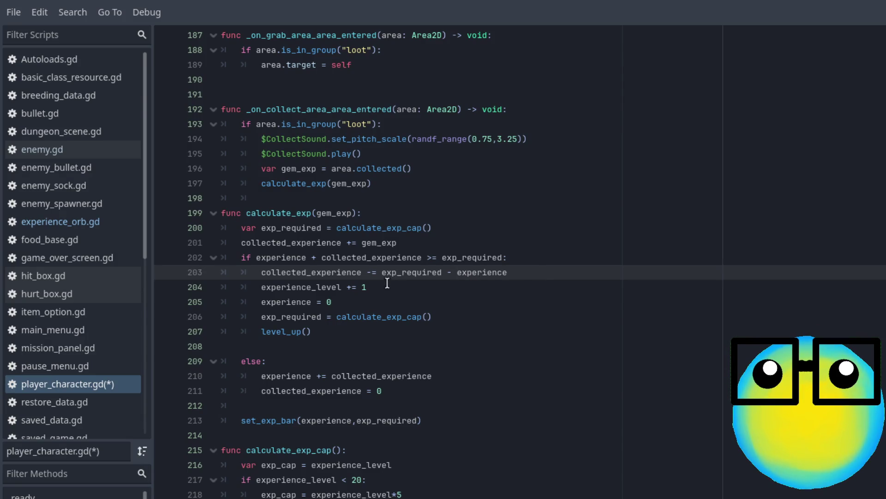
double_click(411, 273)
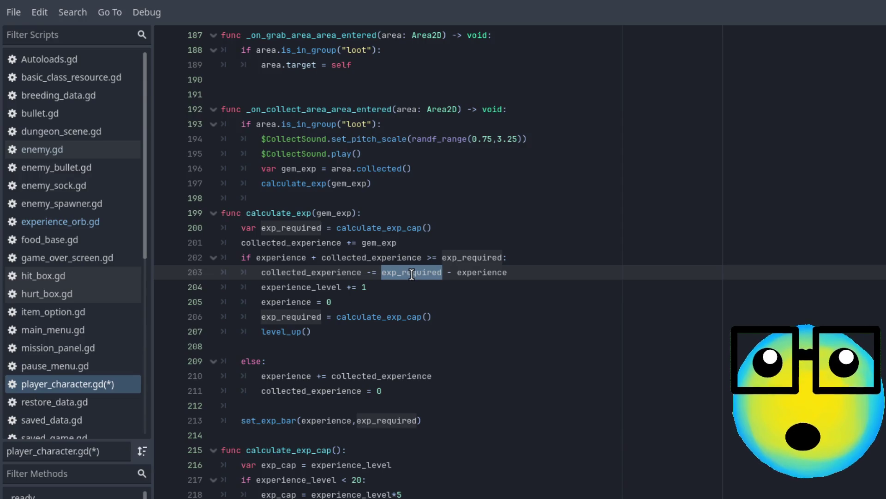
double_click(469, 273)
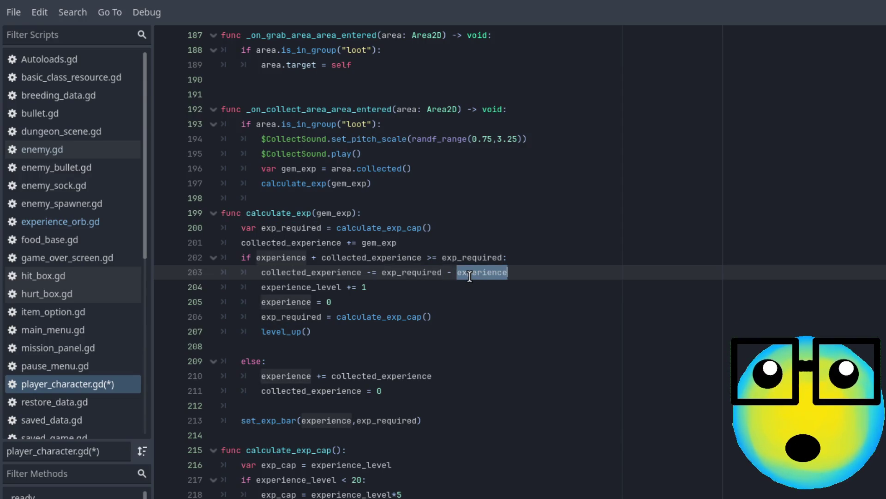
double_click(297, 288)
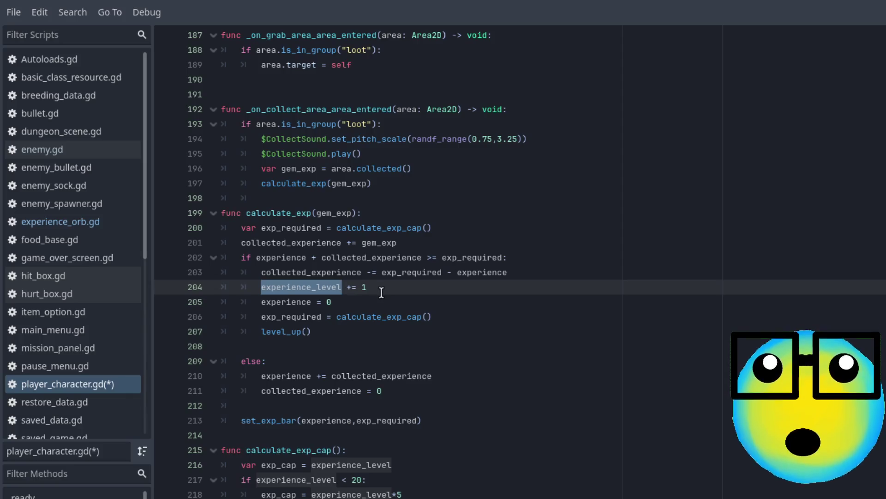
left_click(350, 300)
double_click(286, 301)
left_click(411, 309)
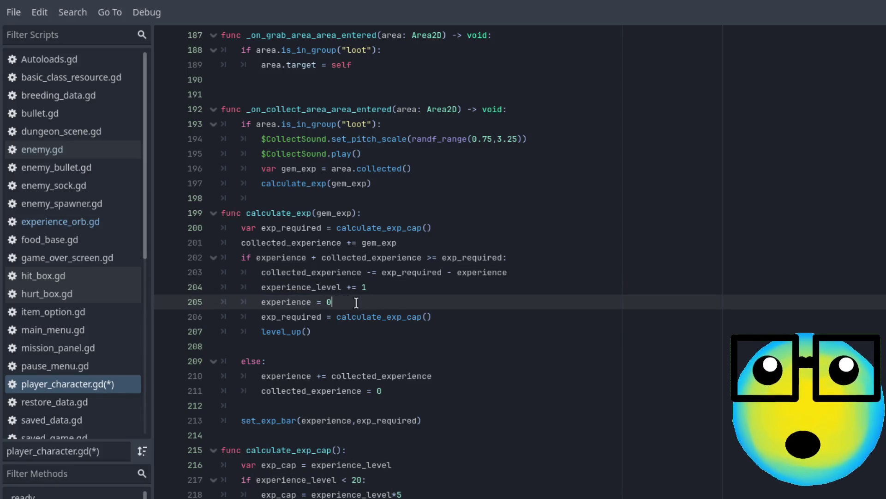
double_click(290, 317)
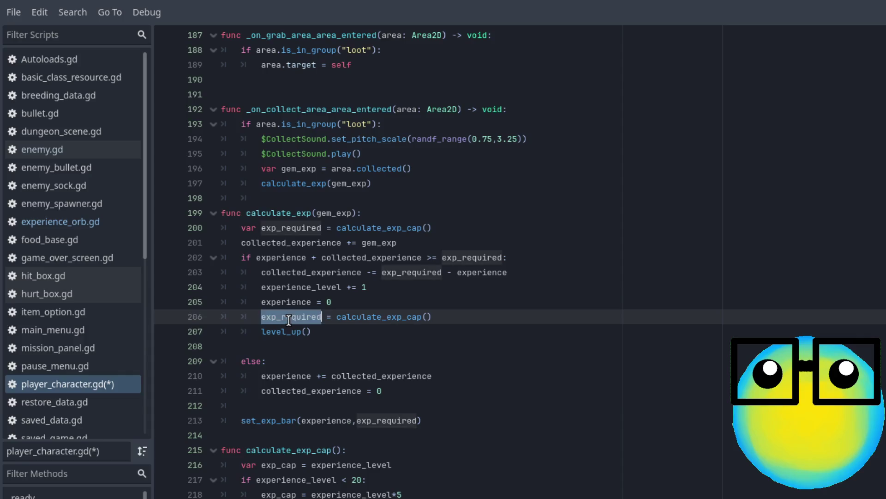
double_click(375, 318)
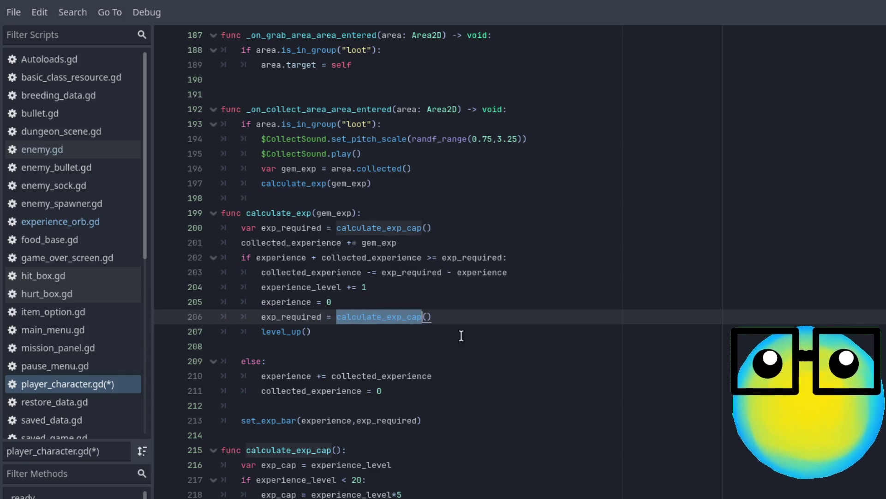
left_click(272, 332)
left_click(353, 332)
key("Delete")
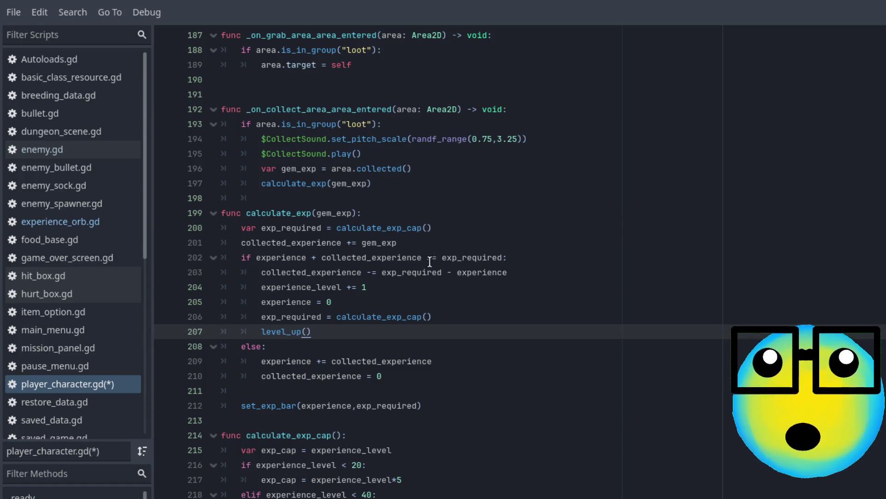
Step: Review the else branch's experience and collected_experience lines on 209-210
left_click(476, 257)
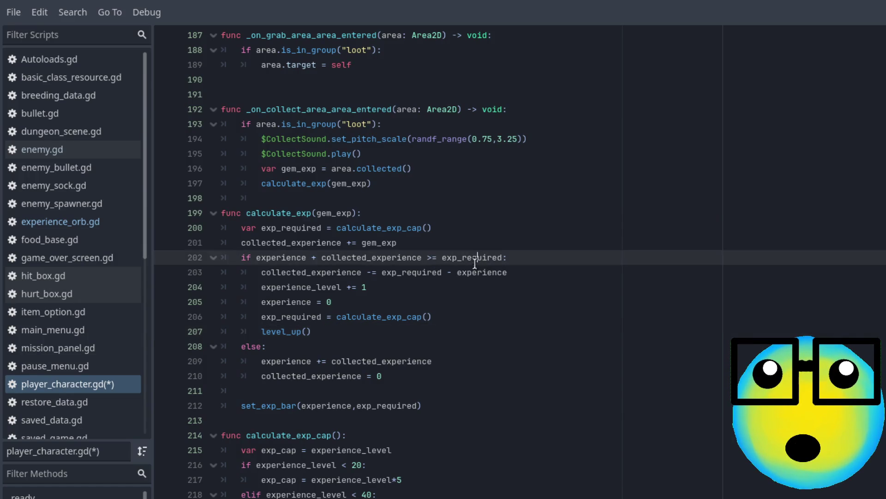
left_click(320, 361)
double_click(289, 361)
left_click(317, 361)
double_click(363, 361)
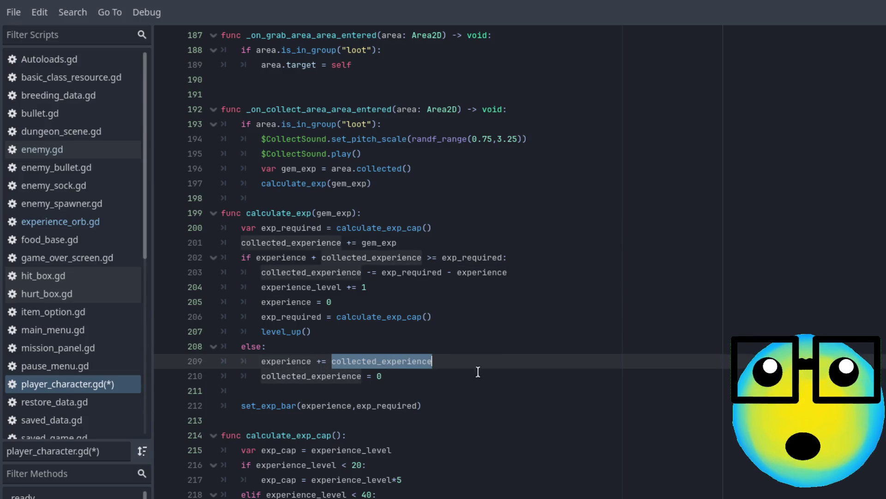
left_click(459, 362)
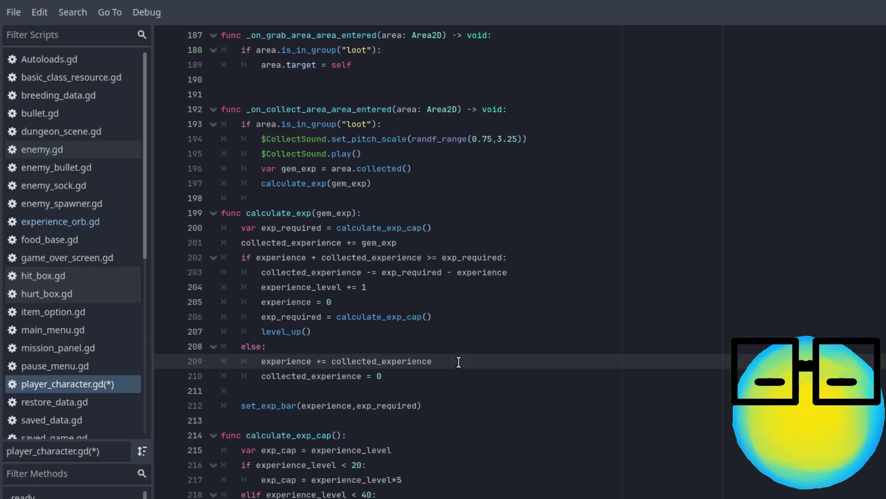
double_click(343, 379)
left_click(393, 378)
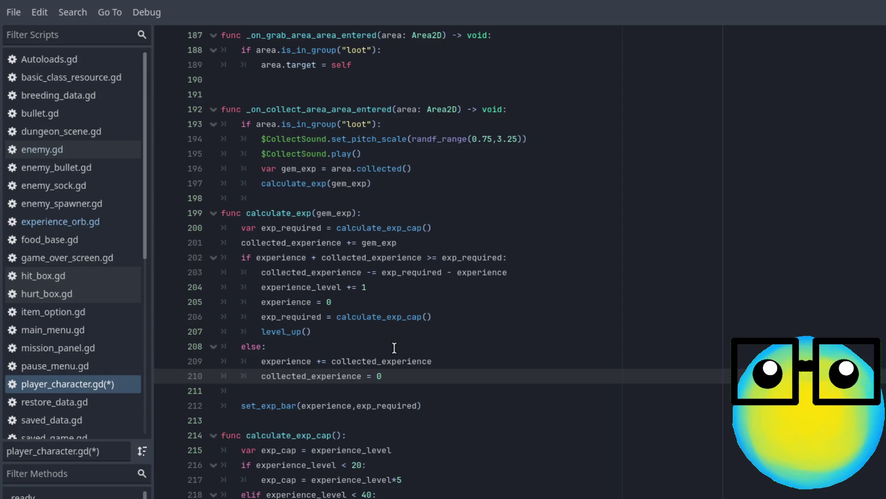
left_click(281, 333, "ctrl")
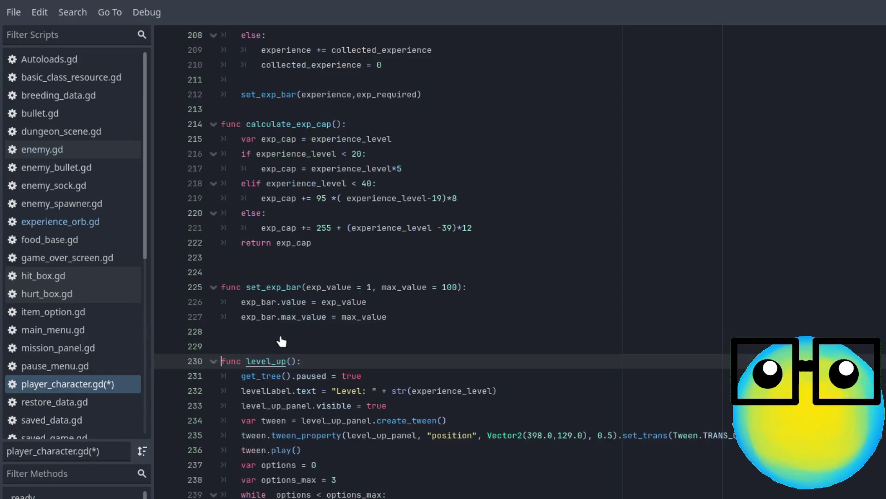
left_click(533, 396)
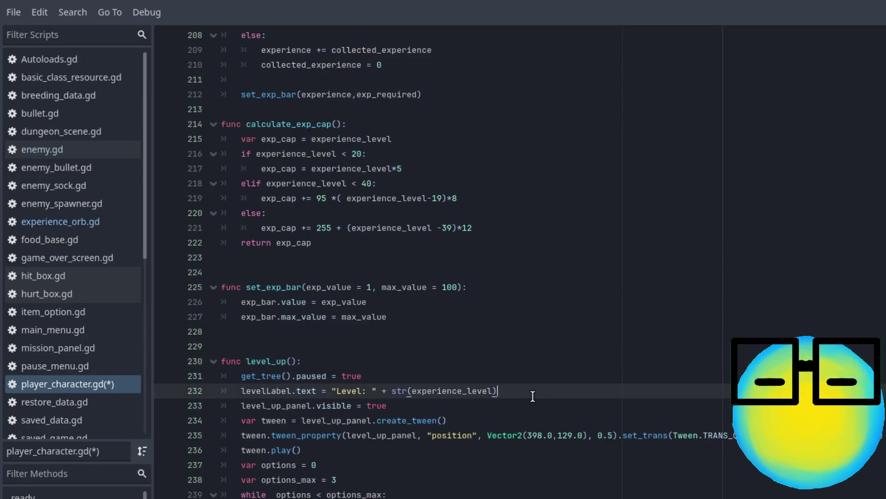
left_click(369, 375)
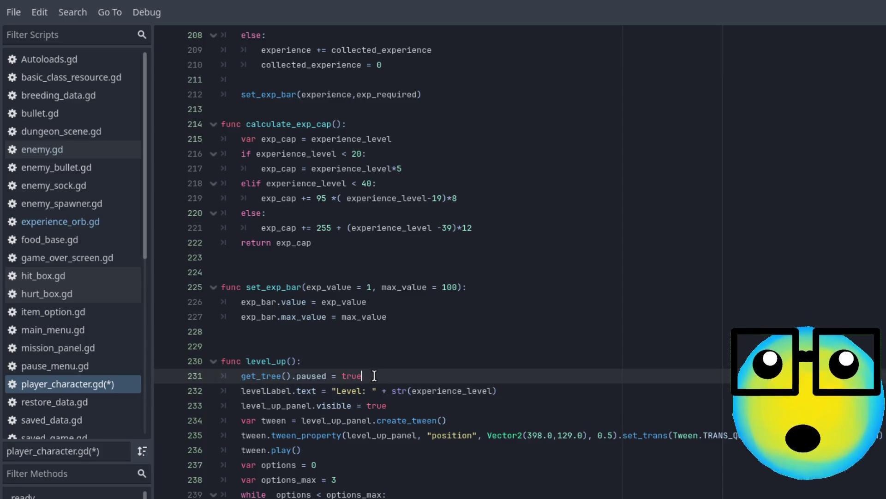
double_click(260, 392)
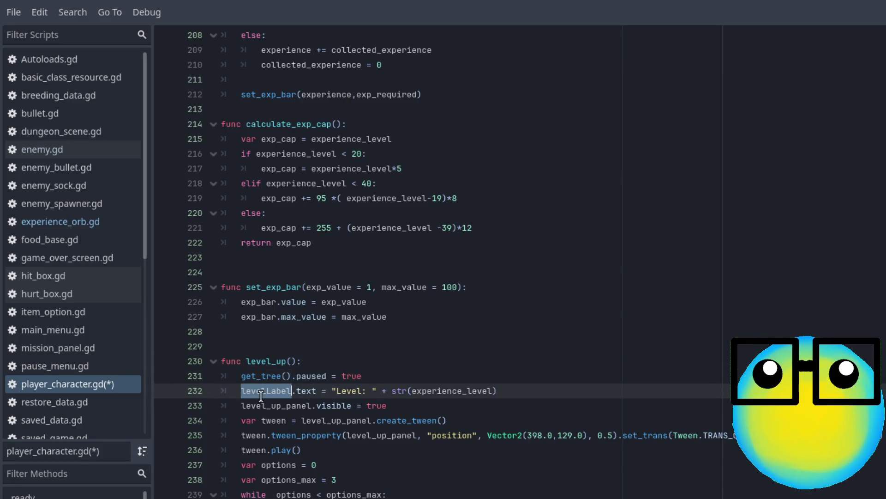
double_click(339, 391)
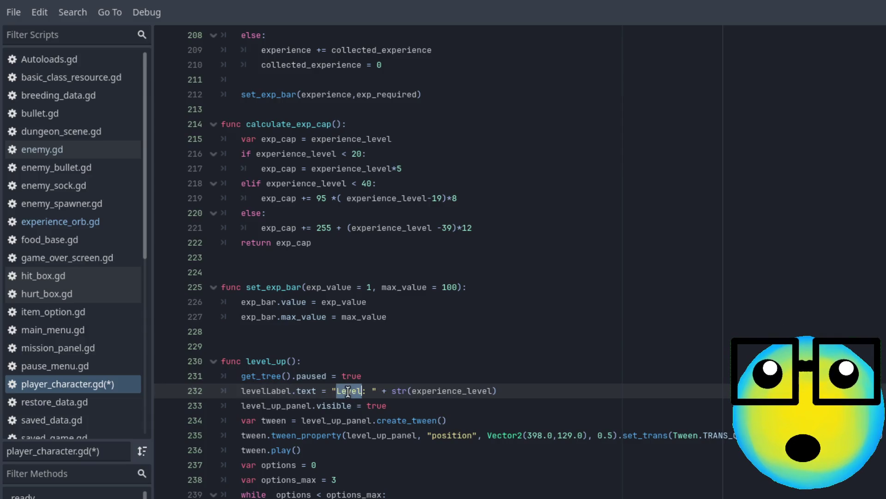
double_click(446, 390)
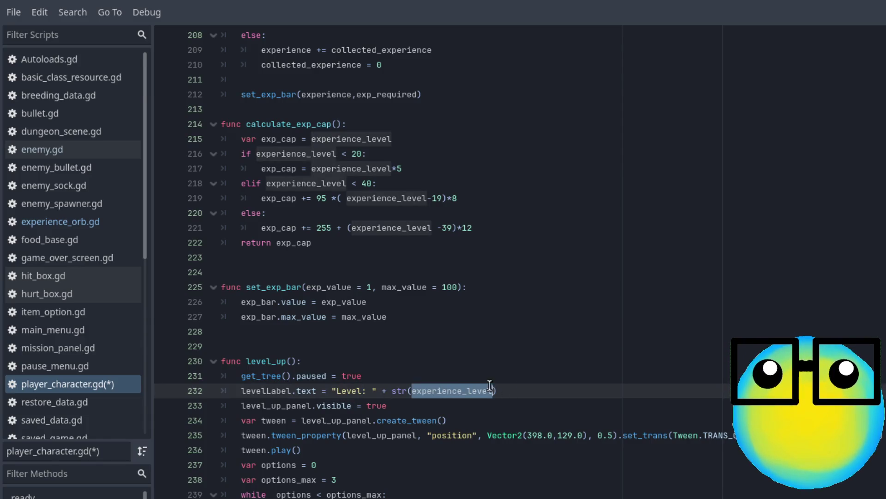
double_click(305, 406)
left_click(473, 408)
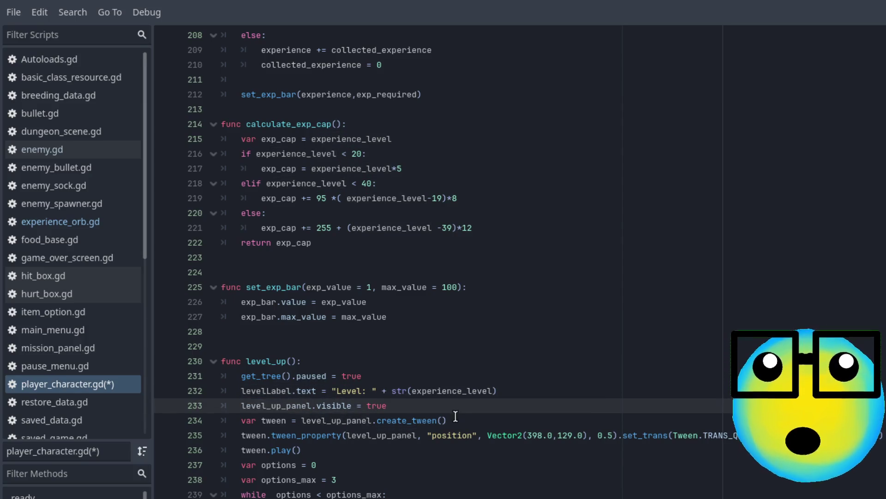
left_click(455, 420)
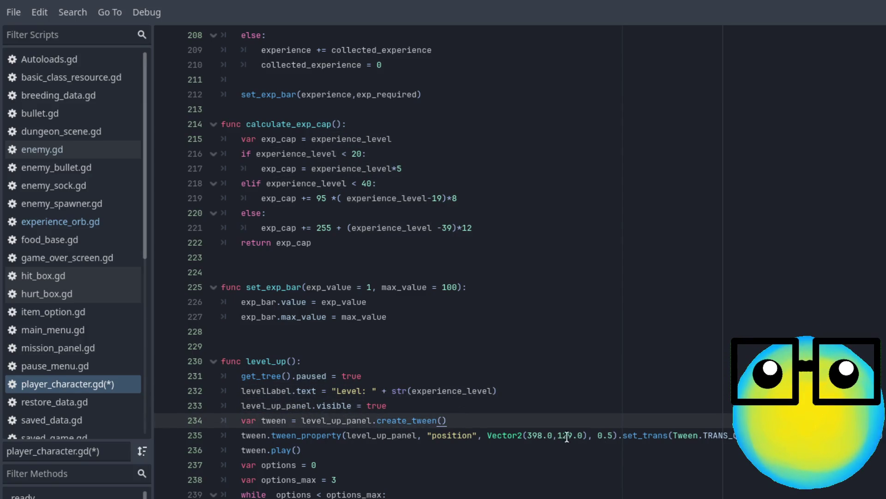
left_click(349, 438)
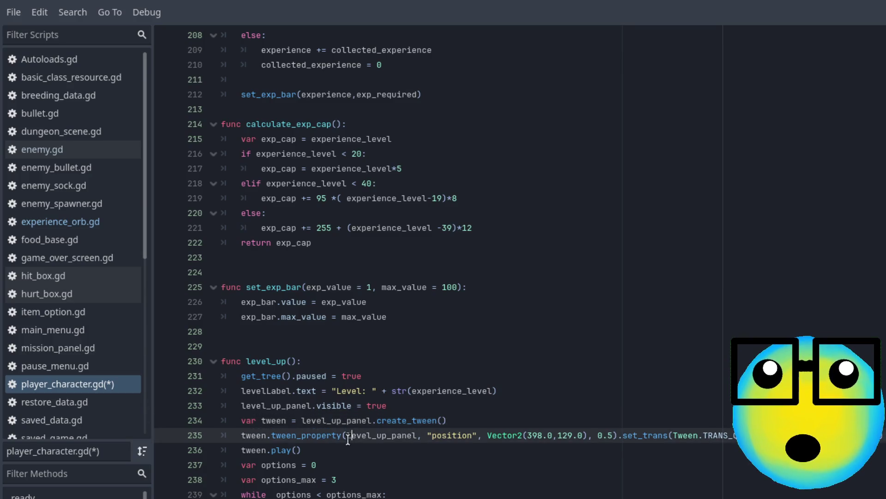
left_click(323, 453)
left_click(357, 465)
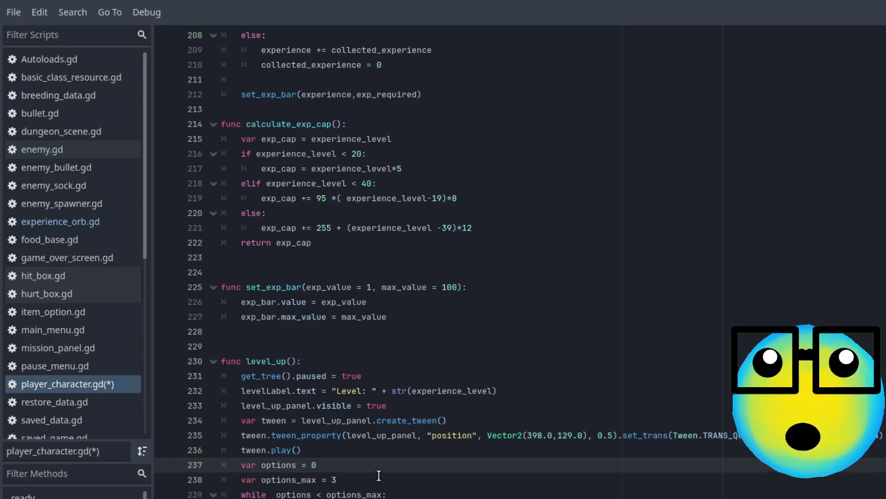
left_click(367, 478)
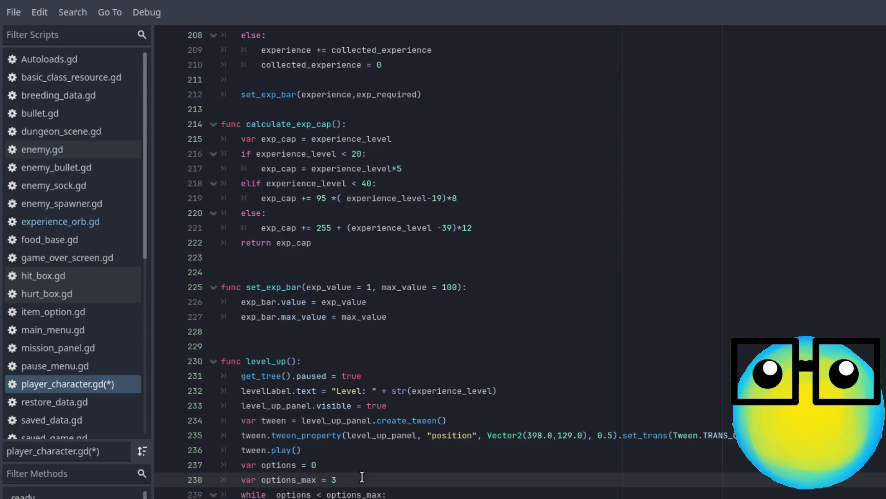
triple_click(356, 479)
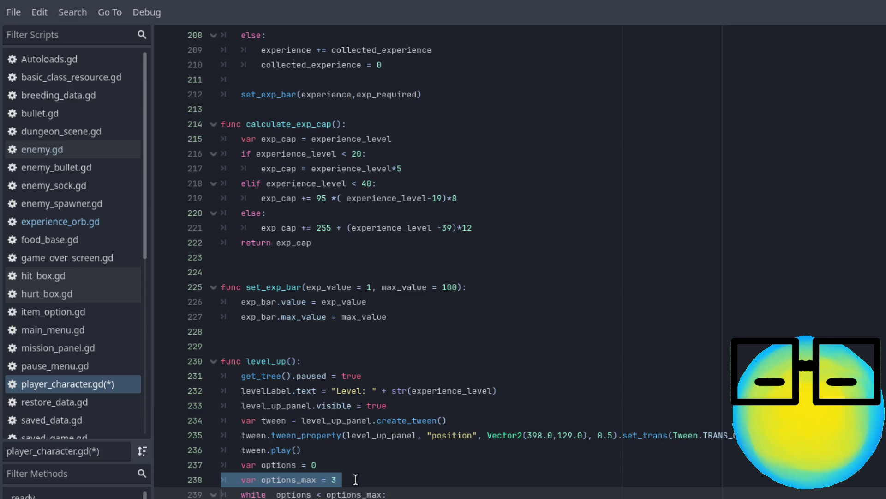
left_click(355, 479)
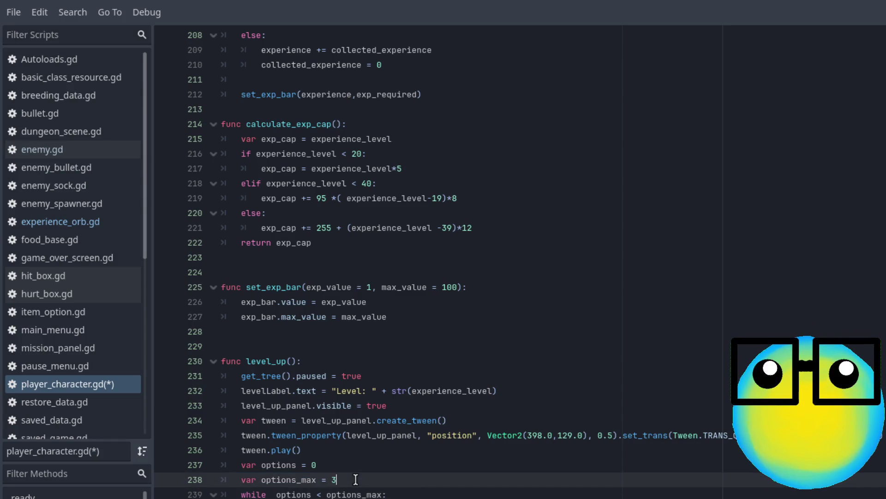
left_click(397, 493)
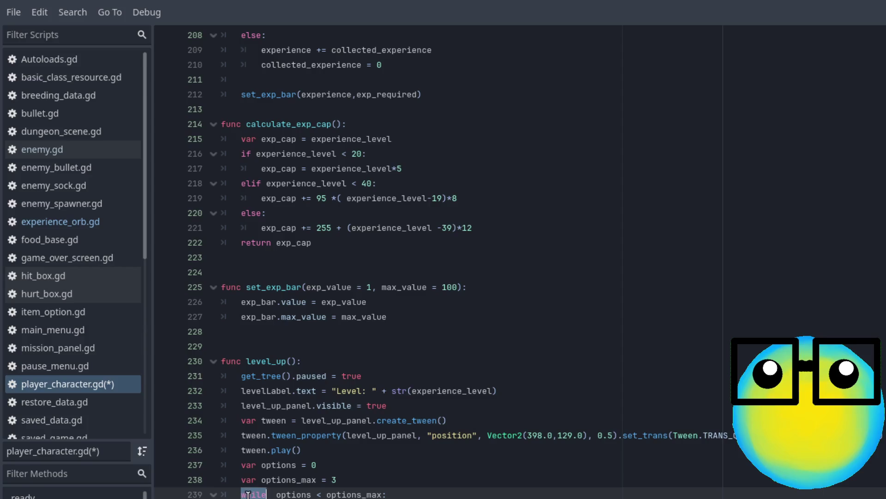
left_click(333, 493)
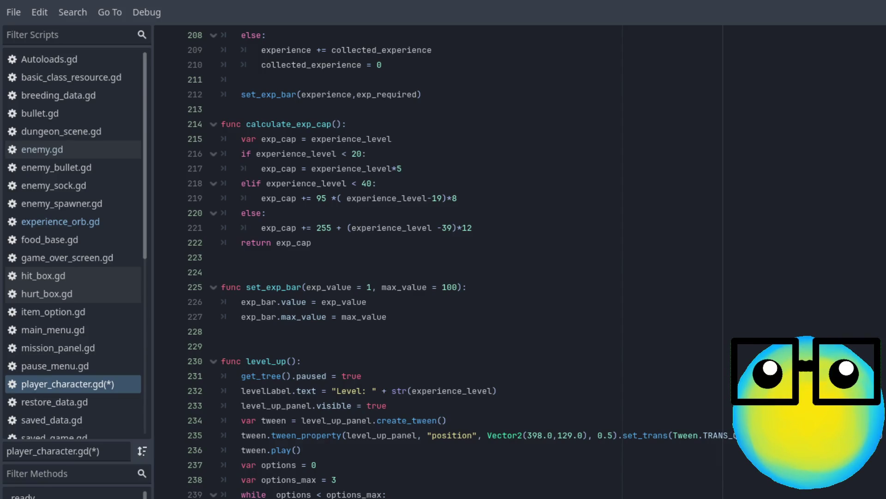
Step: Scroll up to calculate_exp at line 199 and select the exp_required recalculation line
scroll(462, 258, "up", 1)
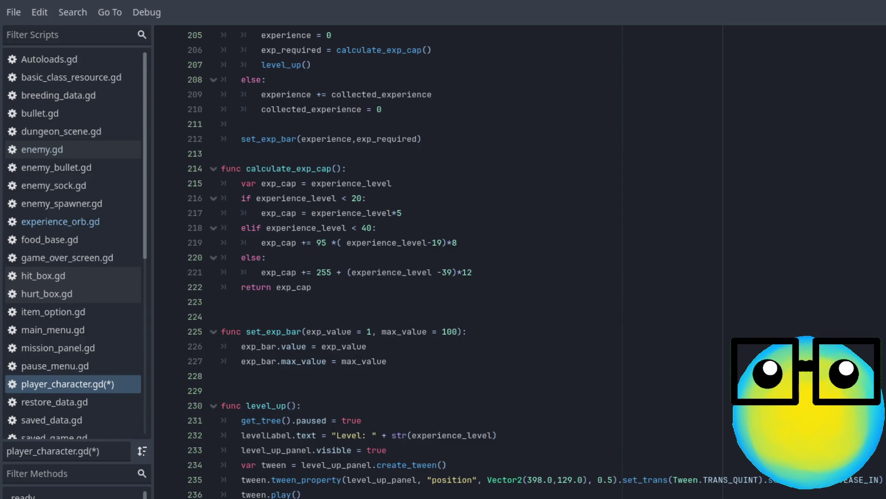
scroll(434, 259, "up", 4)
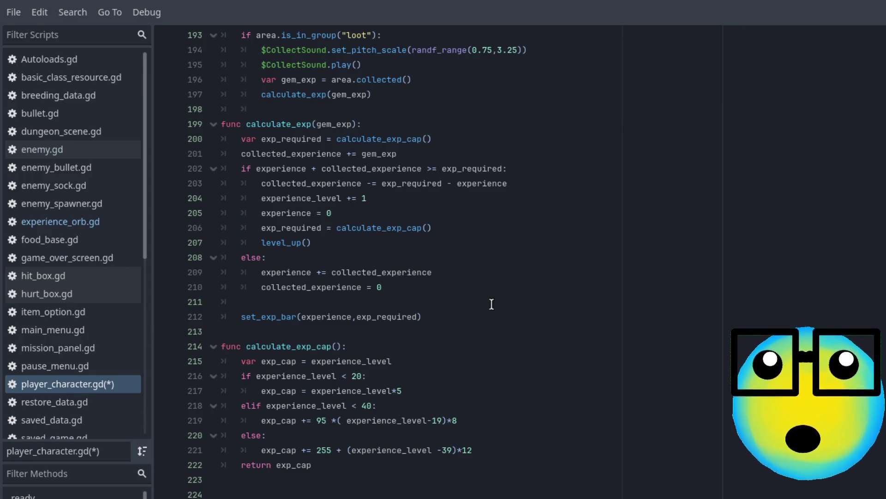
left_click_drag(431, 228, 264, 225)
key("ctrl+c")
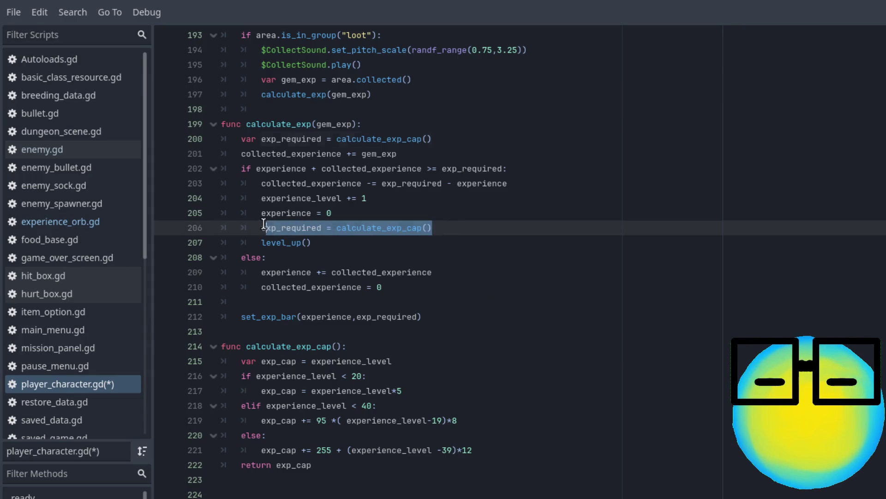
Step: Move exp_required = calculate_exp_cap() to the top of the level-up branch and save
key("BackSpace")
left_click(524, 170)
key("Return")
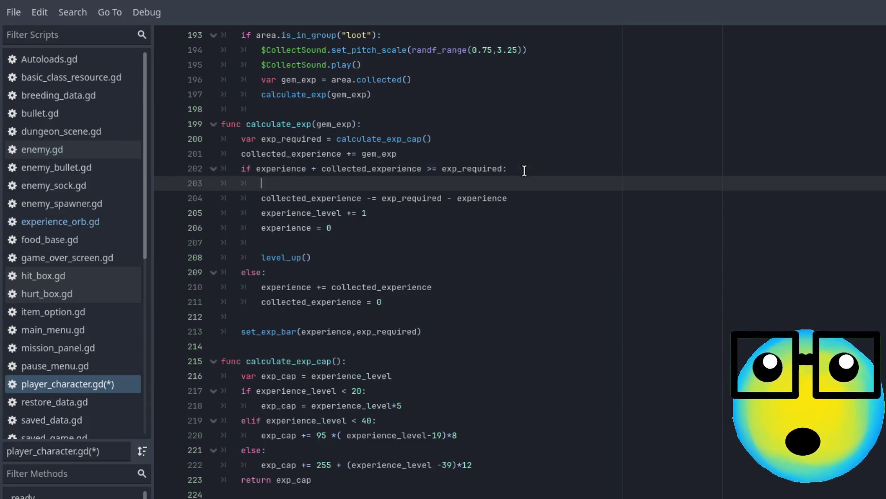
key("ctrl+v")
key("ctrl+s")
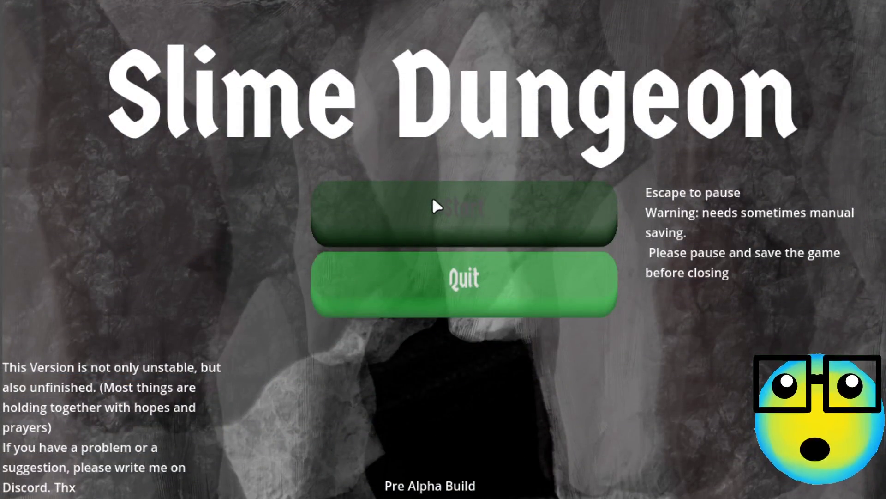
Step: Start a new game and send a slime on a mission
left_click(433, 199)
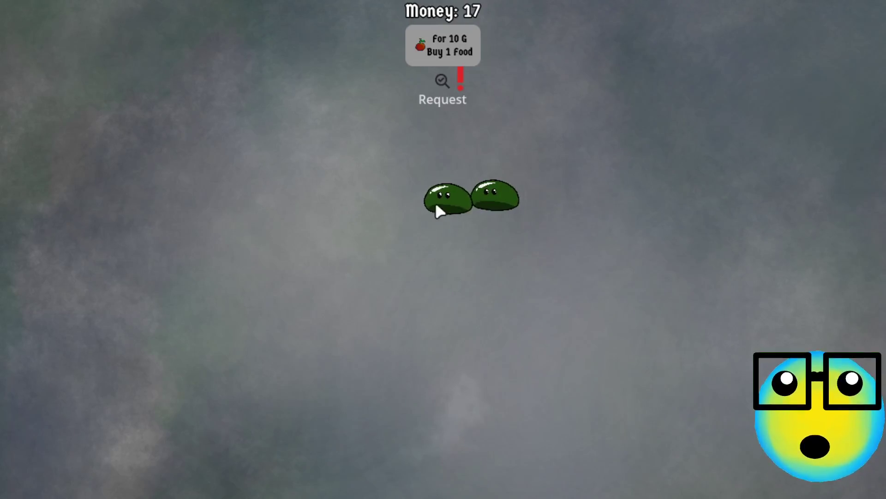
left_click(439, 206)
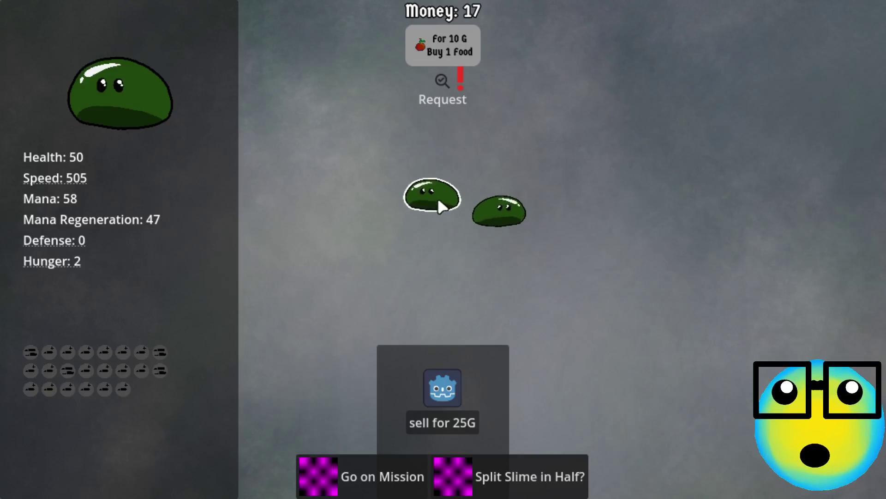
left_click(398, 487)
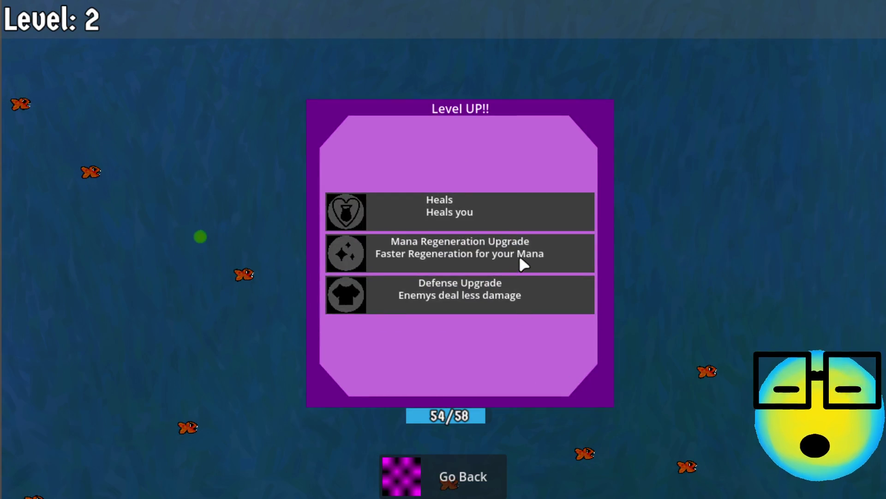
Step: Take Mana Regeneration twice, Defense and More Bullets, then return to the farm and pause
left_click(519, 255)
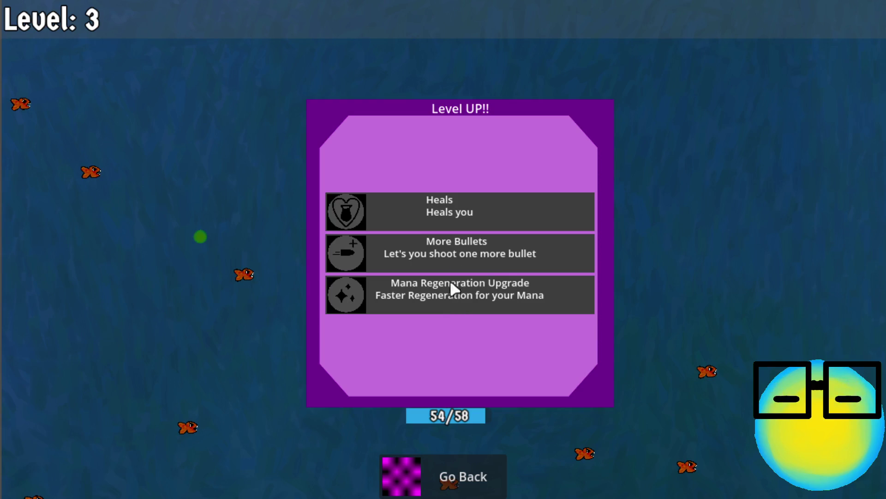
left_click(451, 285)
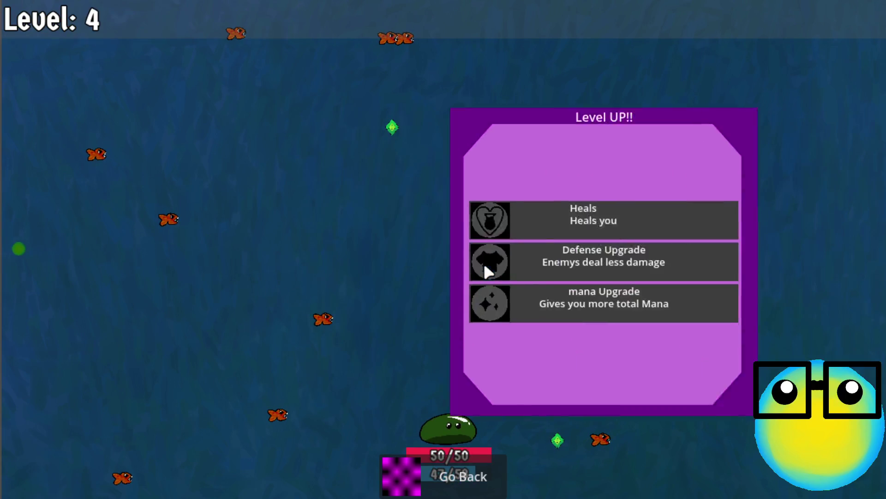
left_click(489, 250)
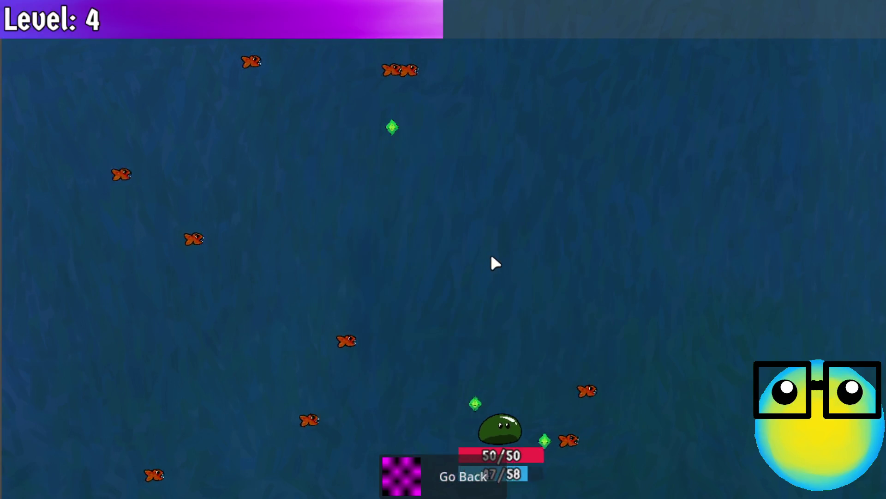
left_click(491, 209)
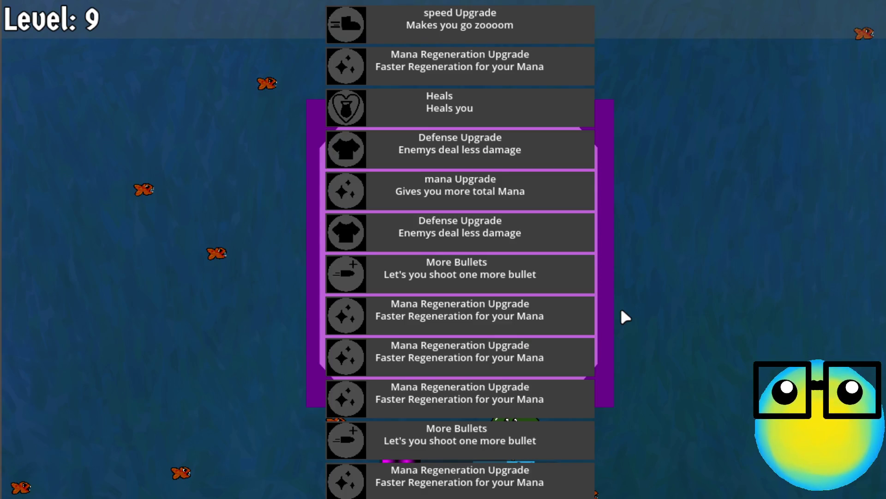
left_click(473, 417)
left_click(467, 482)
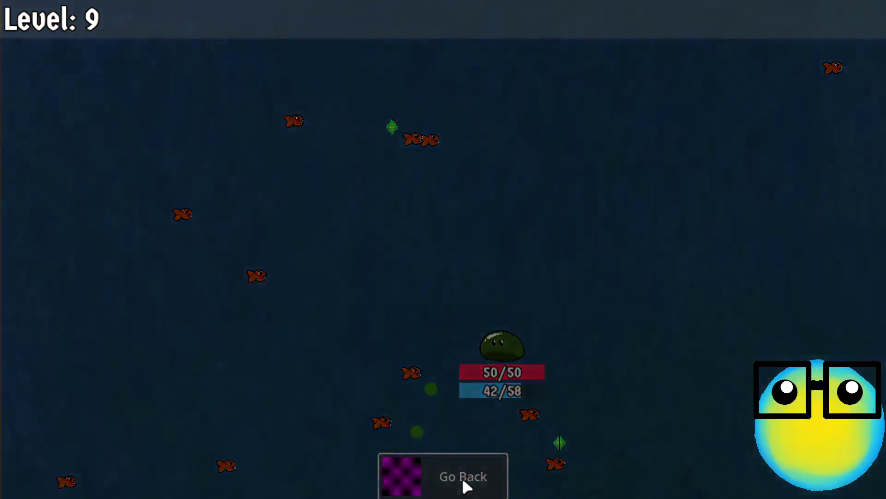
key("Escape")
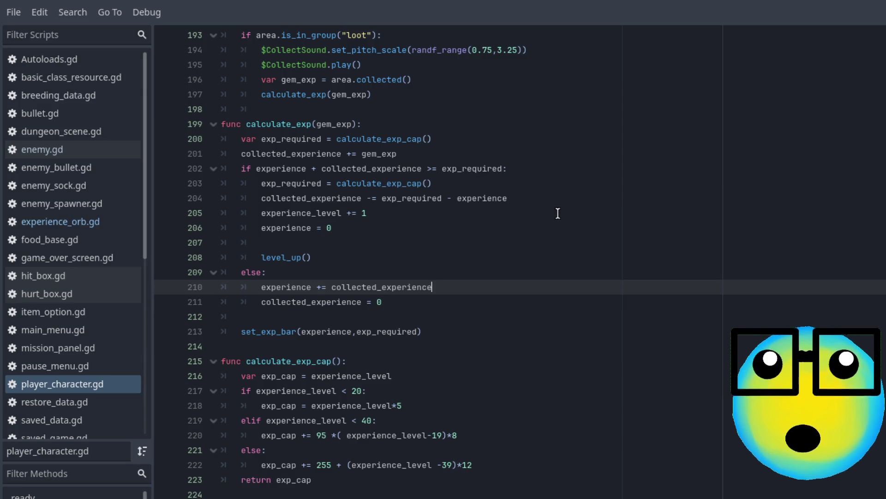
Step: Undo the move of the exp_required recalculation line
key("ctrl+z")
key("ctrl+z")
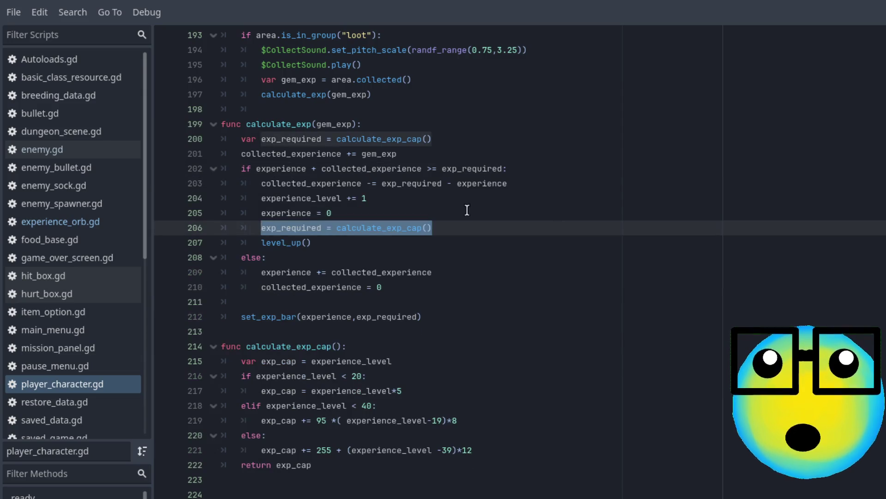
left_click(469, 226)
left_click(341, 247)
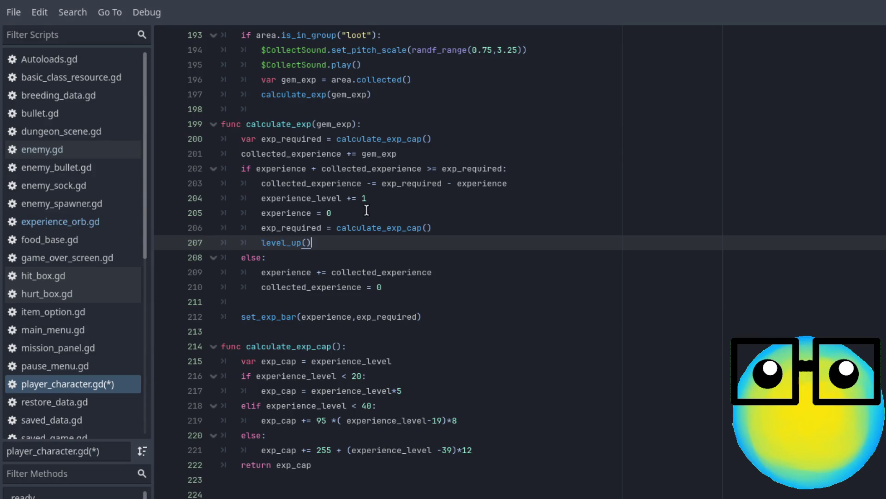
Step: Add print("req:", exp_required, "collected:", collected_experience) below the experience accumulation line
left_click(412, 155)
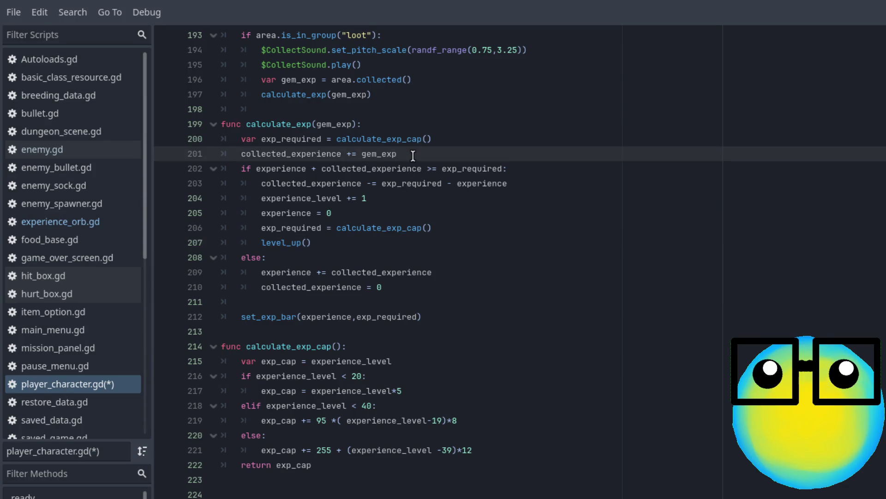
key("Return")
type("print")
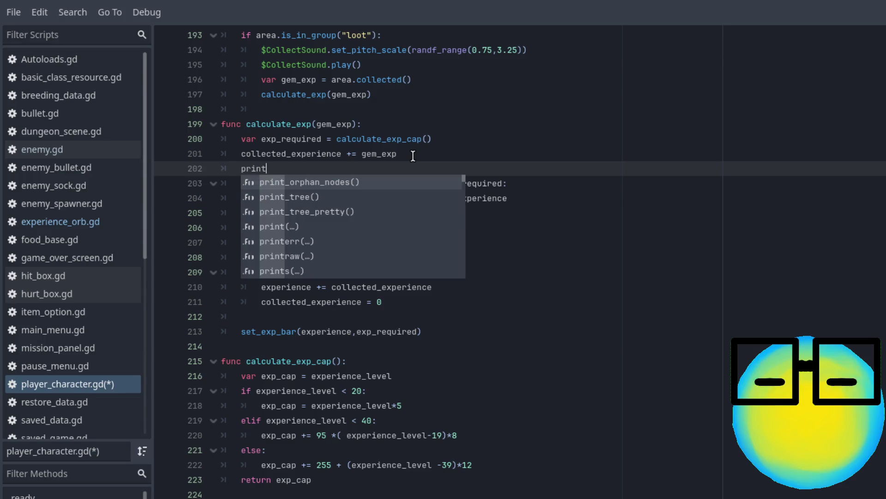
type("(")
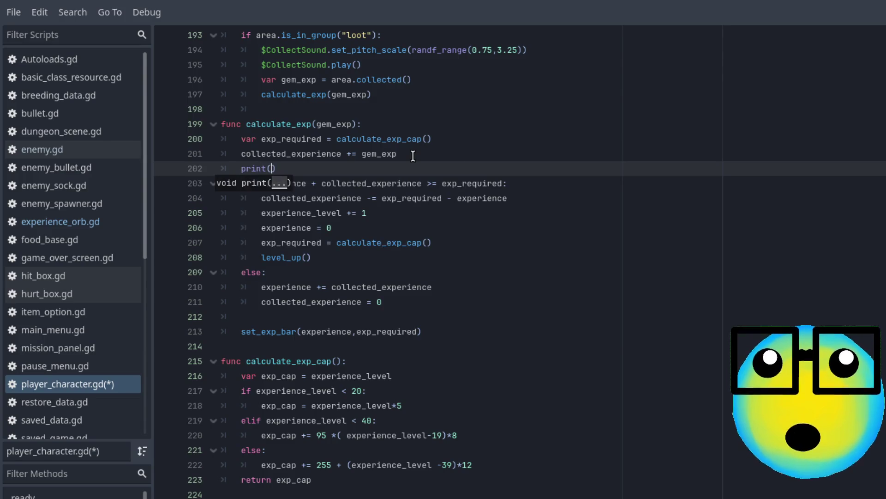
type("\"")
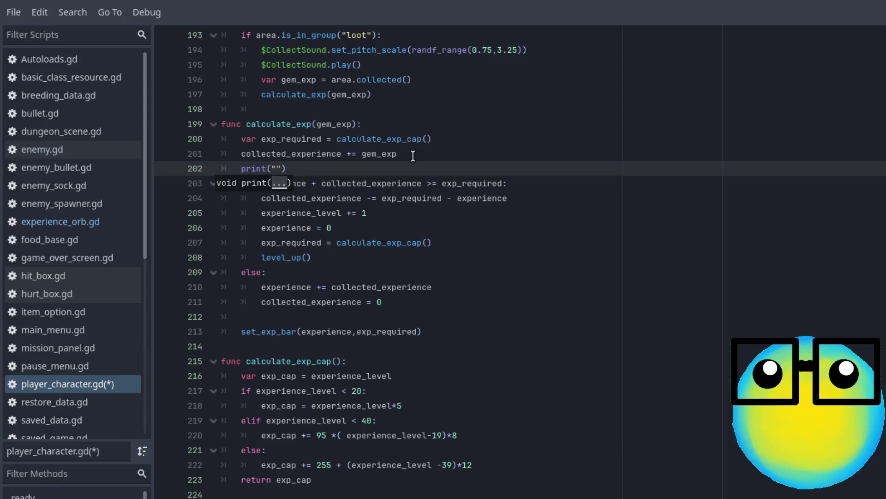
type("req:\", ")
type("exp")
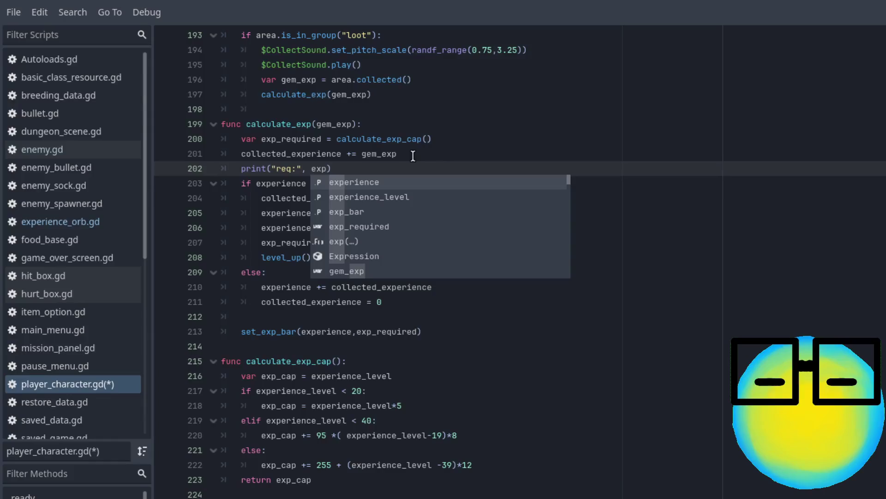
key("Down")
key("Down")
key("Down")
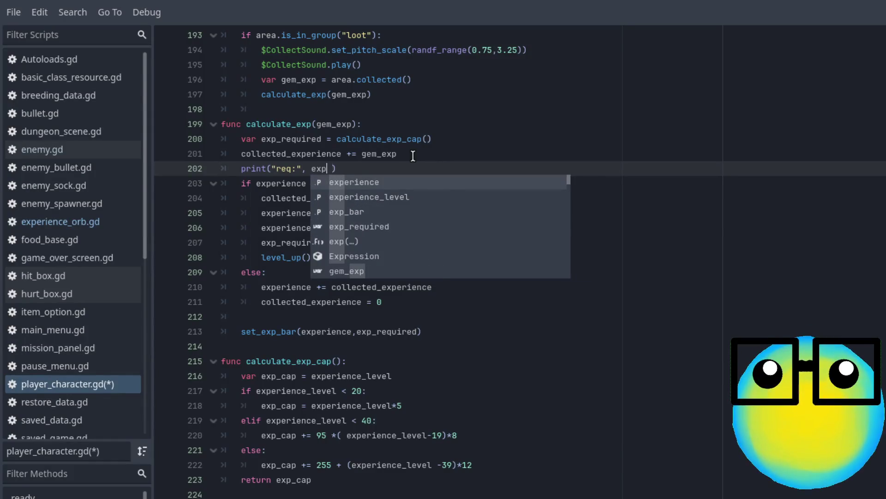
key("Down")
key("Down")
key("Down")
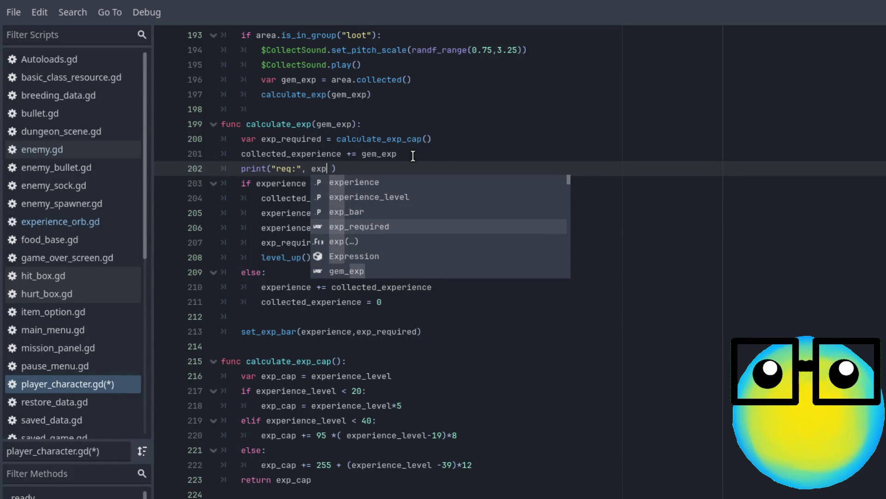
key("Return")
type("\"")
key("ctrl+Right")
type(", ")
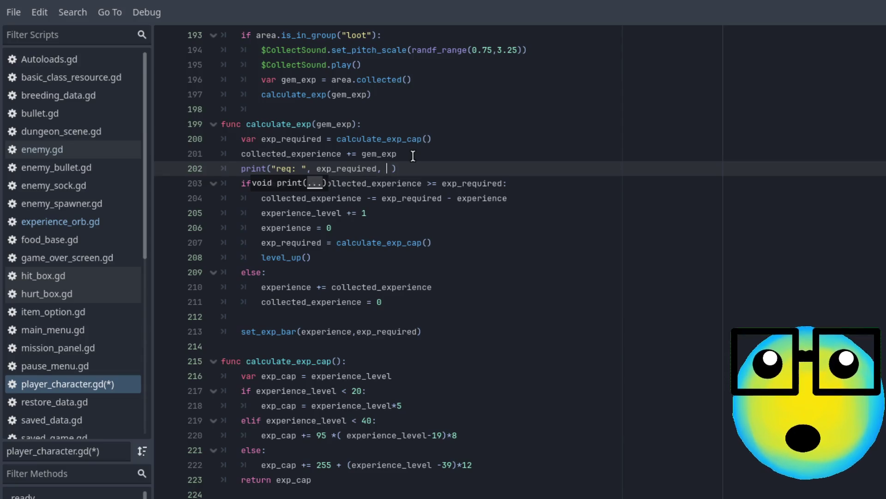
type("\"co")
type("llected")
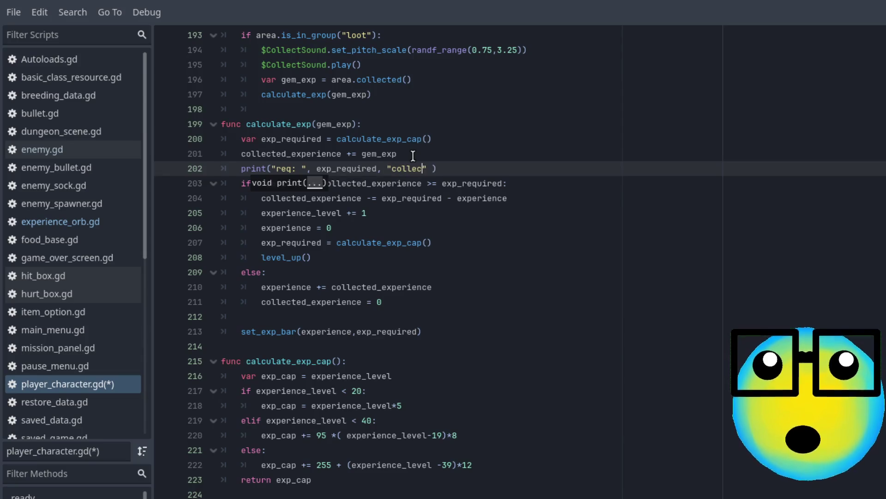
type(":")
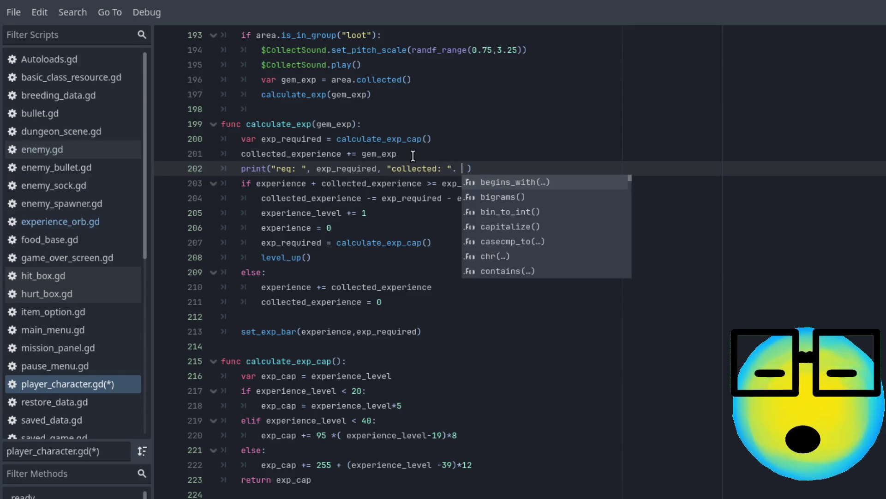
key("BackSpace")
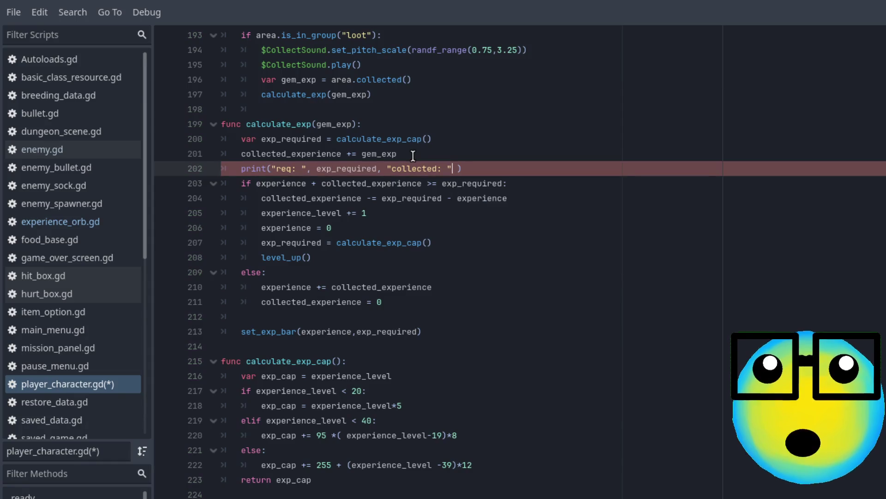
type(", ")
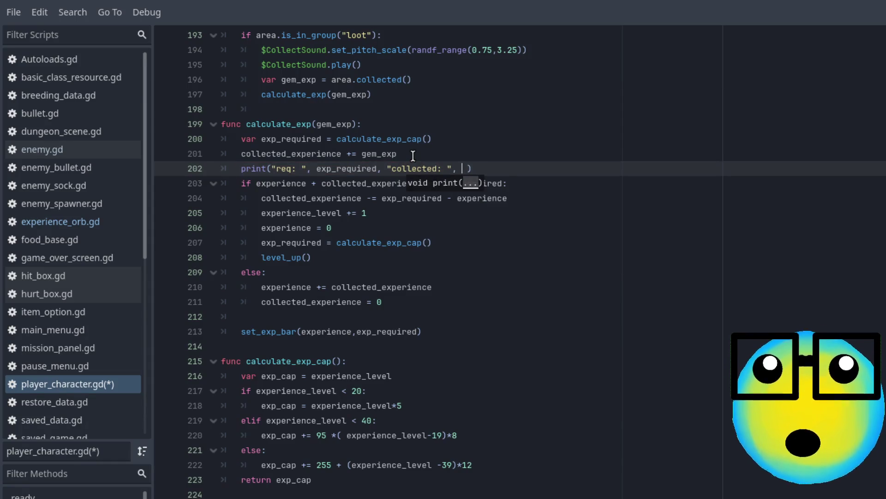
type("co")
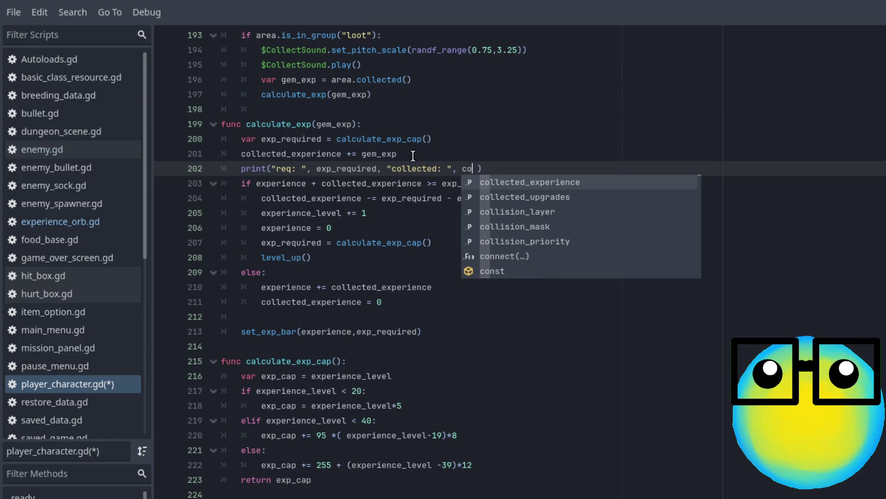
key("Return")
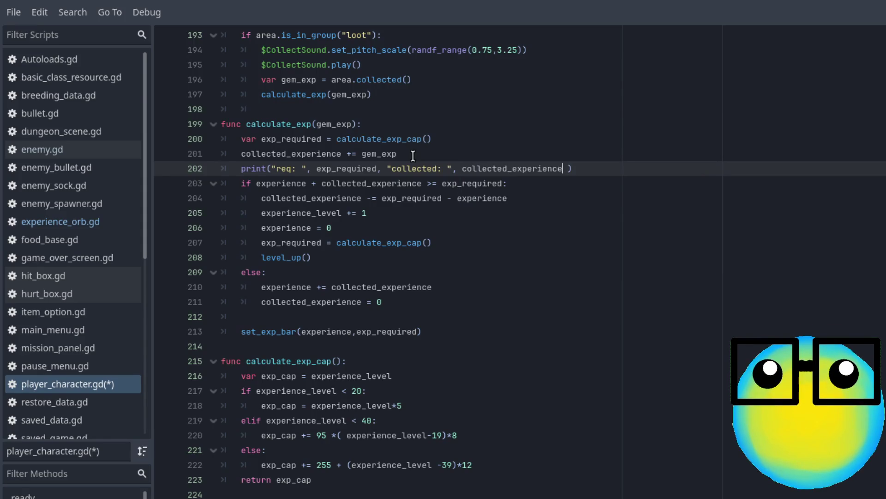
Step: Select the whole new print line for copying
left_click(414, 155)
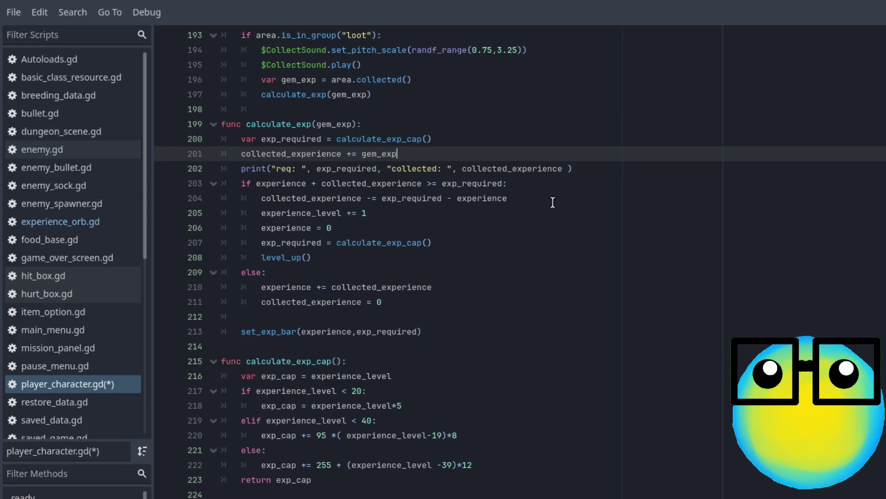
mouse_move(572, 171)
left_mouse_down()
mouse_move(295, 154)
mouse_move(235, 172)
left_mouse_up()
key("ctrl+c")
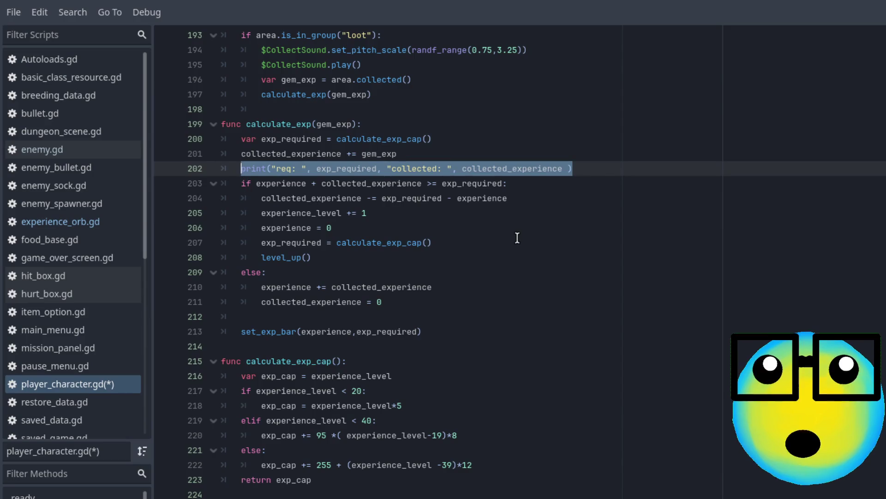
left_click(554, 202)
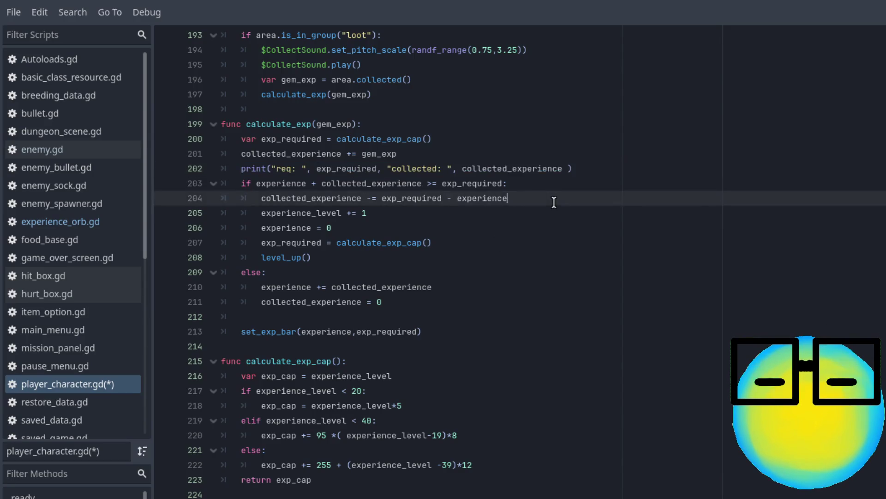
Step: Paste a copy of the print below line 204 and tag it "2"
key("Return")
key("ctrl+v")
left_click(291, 213)
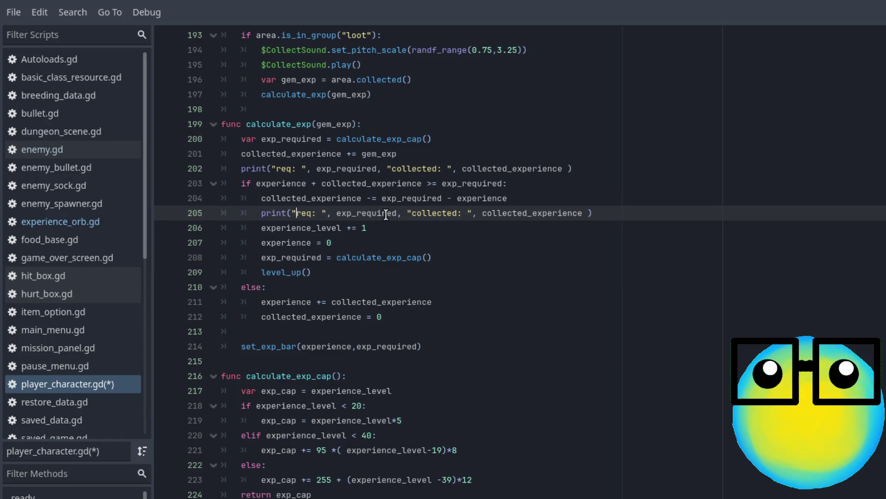
type("\",  ")
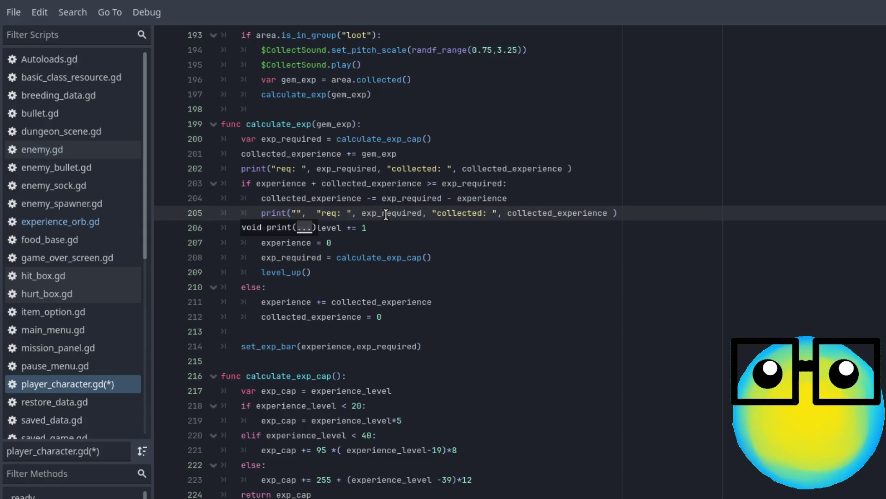
type("2")
left_click_drag(261, 213, 629, 214)
key("ctrl+c")
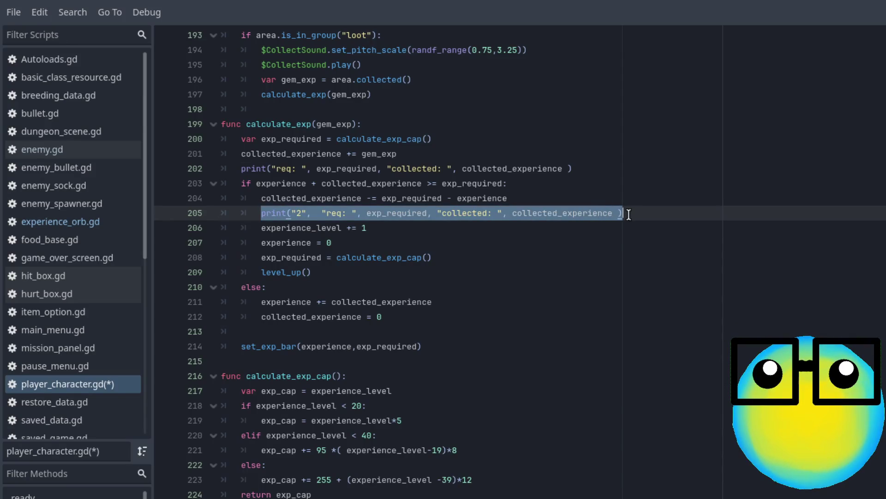
Step: Paste a "3"-tagged copy below the exp_required recalculation, save, and run the game
left_click(447, 258)
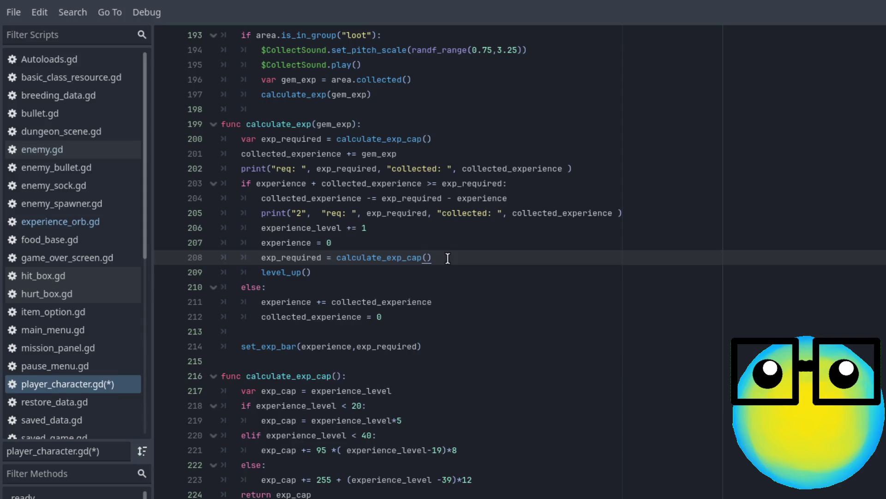
key("Return")
key("ctrl+v")
left_click(299, 272)
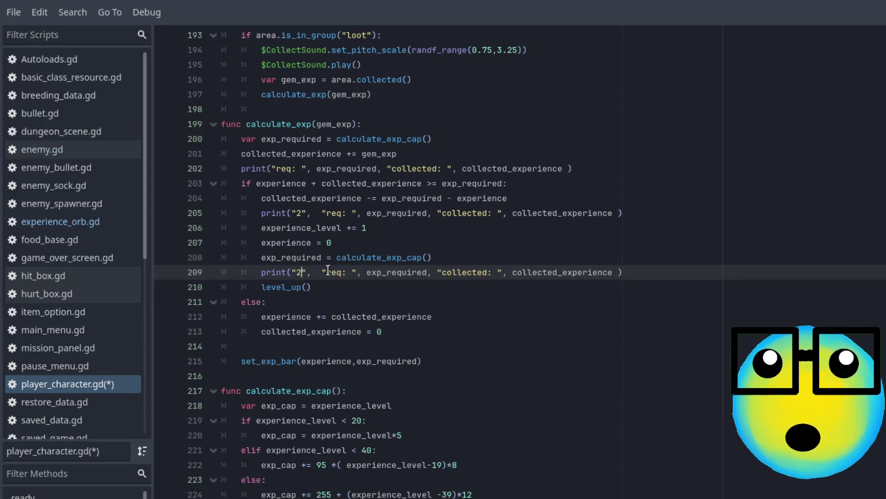
key("BackSpace")
type("3")
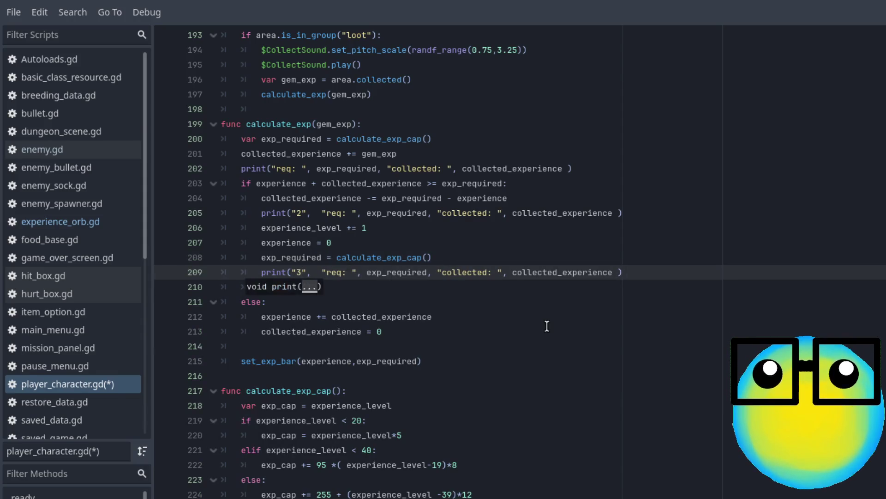
key("ctrl+s")
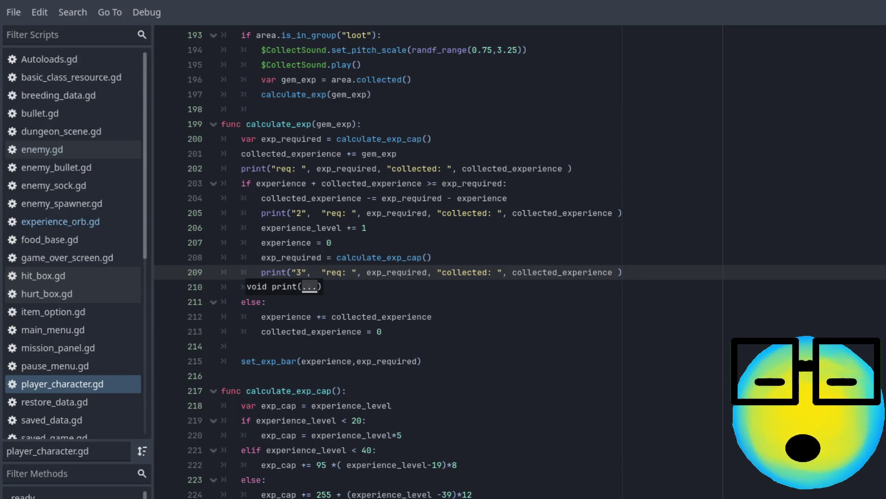
key("F5")
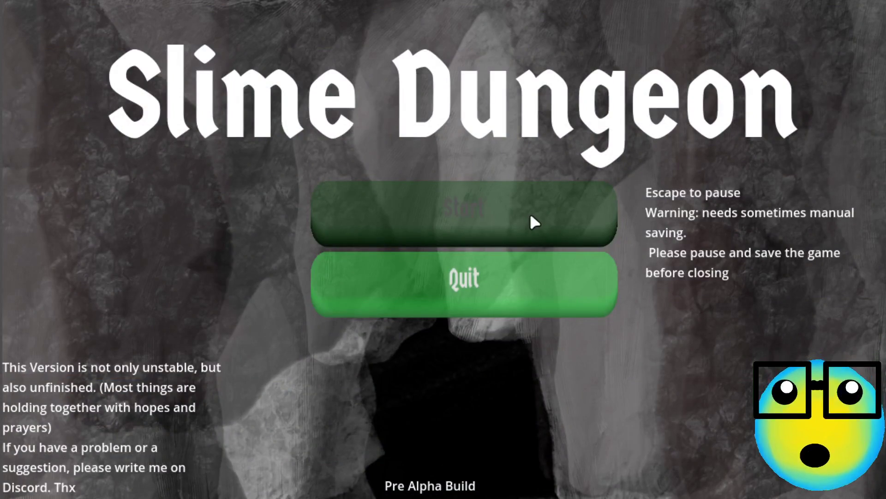
Step: Start a game, send the lower slime on a mission, and take More Bullets at level-up
left_click(530, 216)
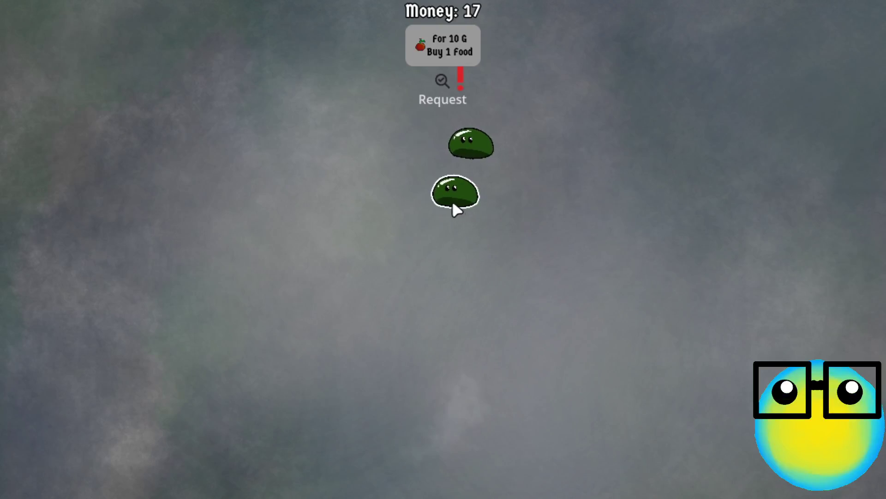
left_click(453, 200)
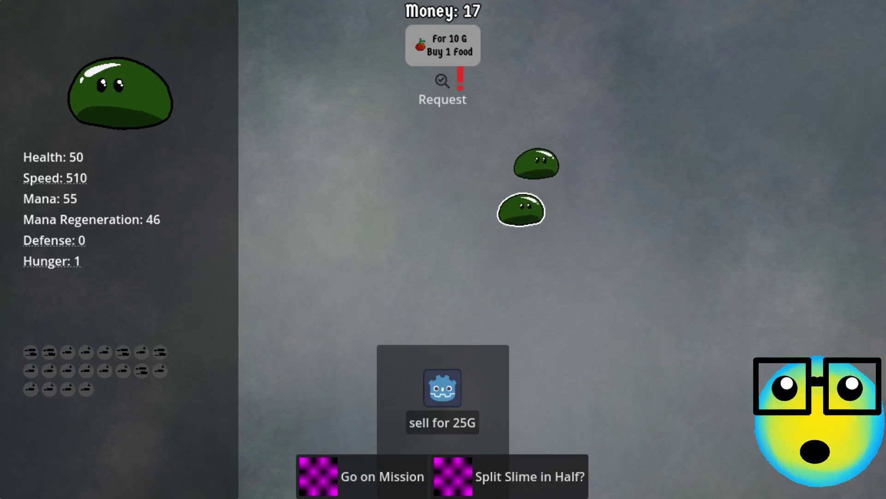
left_click(361, 485)
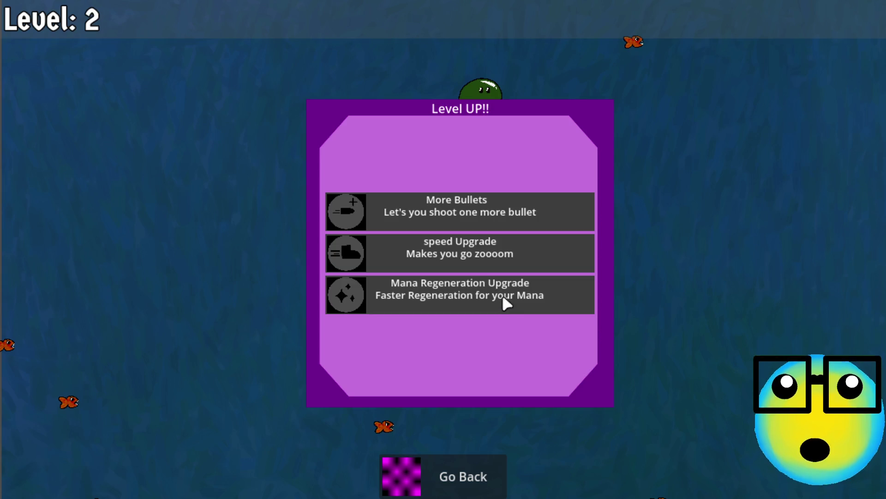
left_click(472, 206)
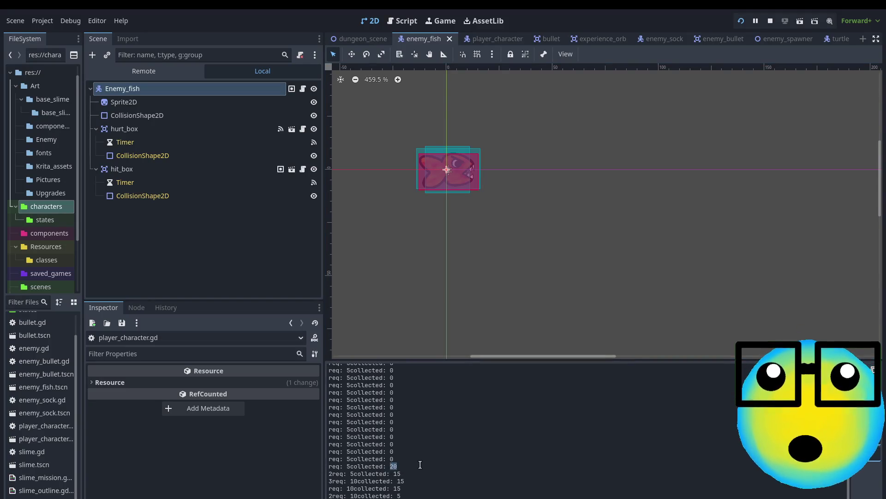
Step: Compare the req and collected values on the logged 2req and 3req Output lines
left_click(351, 467)
double_click(395, 466)
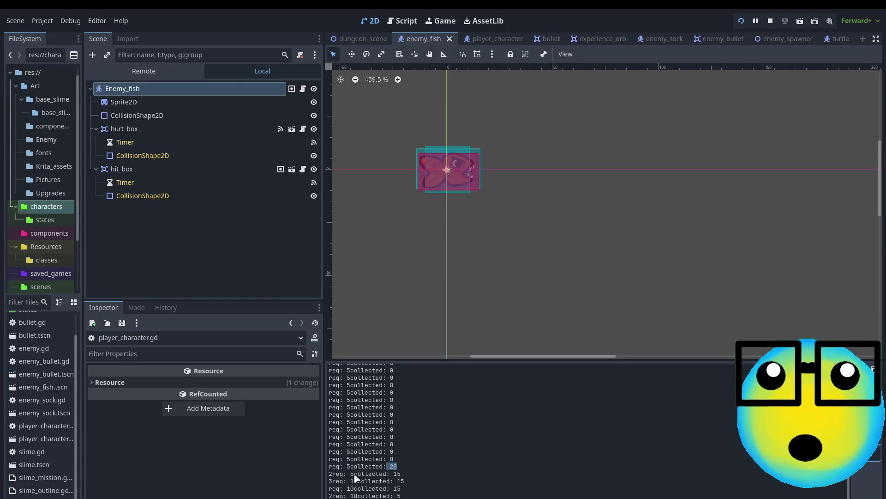
left_click_drag(347, 474, 413, 472)
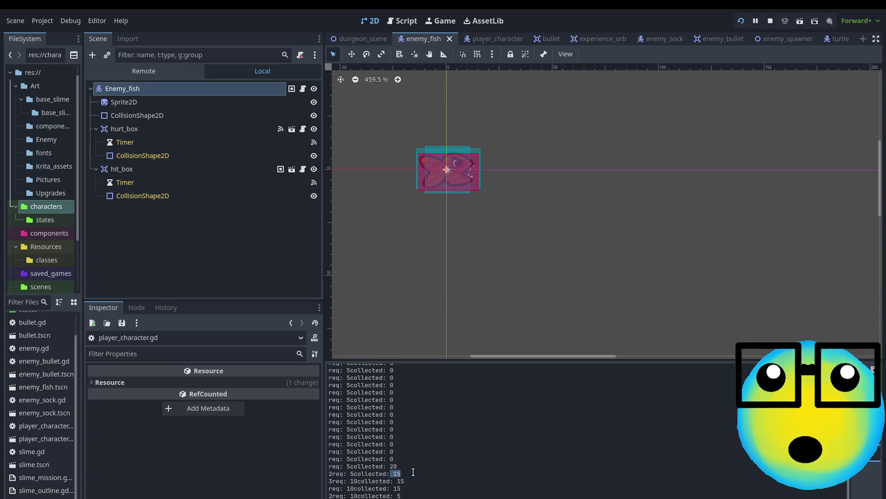
left_click_drag(354, 481, 364, 481)
double_click(353, 481)
left_click(355, 481)
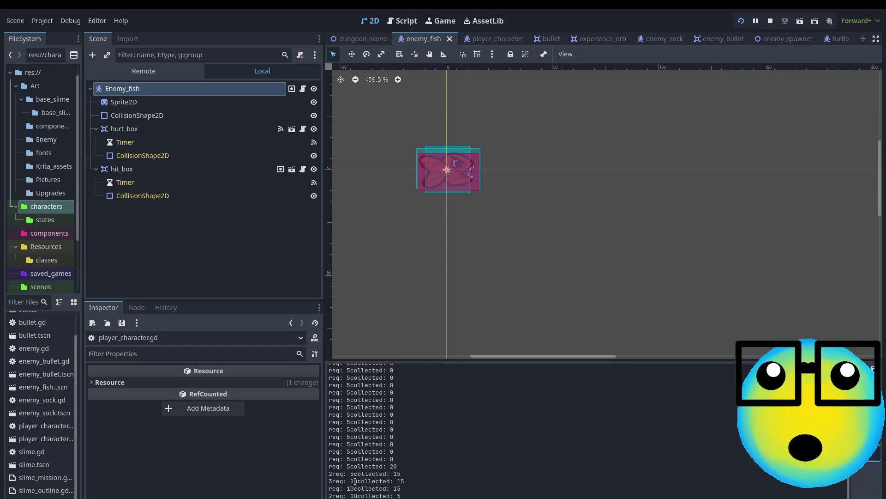
double_click(399, 481)
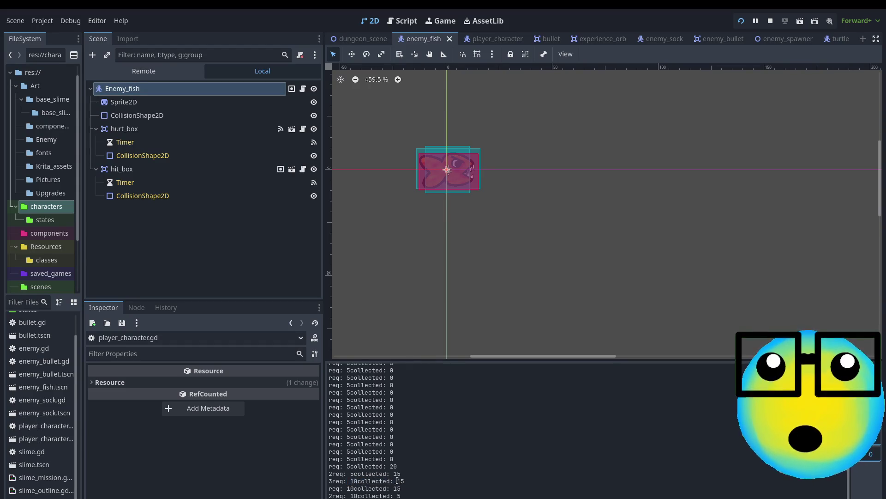
left_click(408, 487)
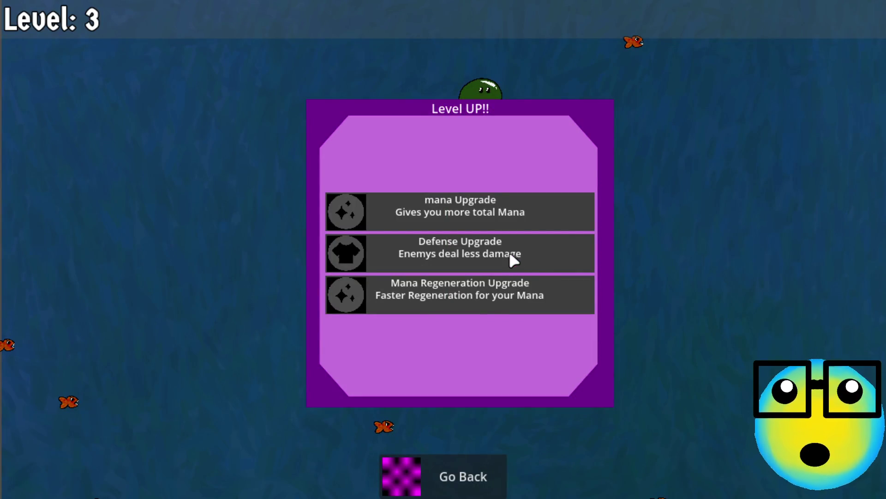
Step: Take the Defense and Mana Regeneration upgrades, then switch back to the Godot editor
left_click(479, 254)
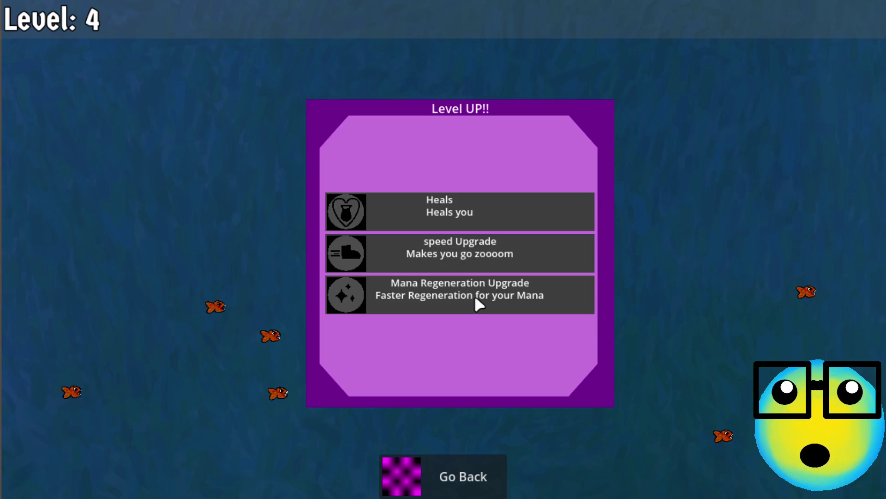
left_click(476, 296)
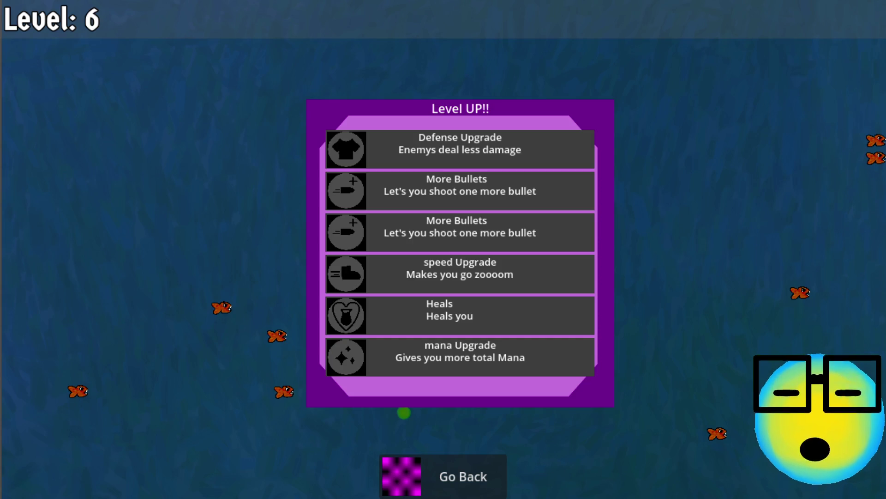
key("alt+Tab")
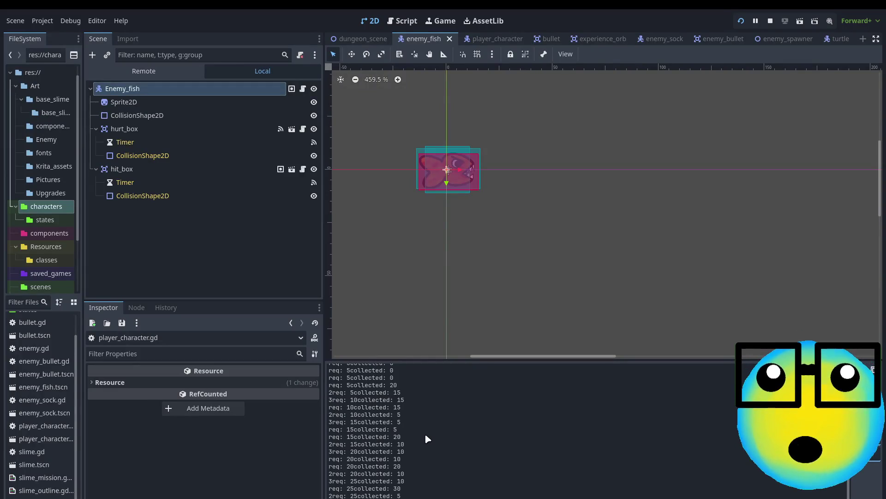
Step: Inspect log lines from req: 15collected: 20 through 3req: 20collected: 10 around early level-ups
scroll(381, 417, "up", 2)
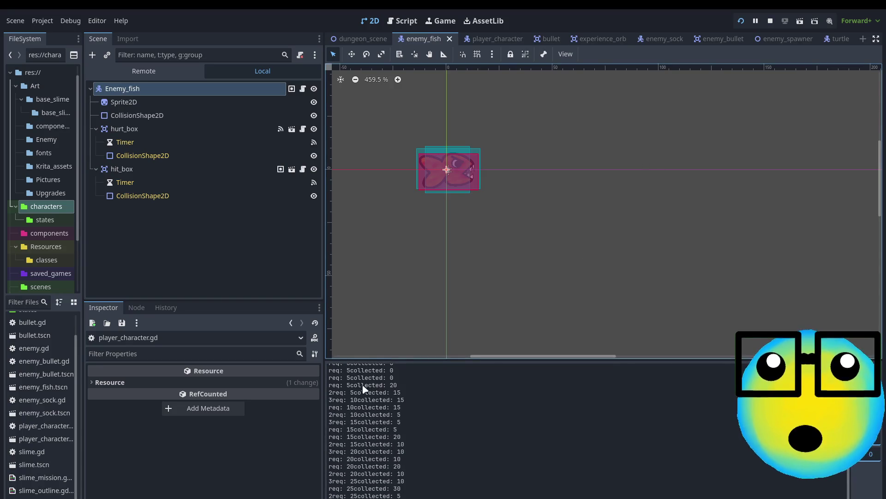
mouse_move(329, 385)
left_mouse_down()
mouse_move(416, 398)
mouse_move(408, 419)
mouse_move(329, 415)
mouse_move(328, 407)
left_mouse_up()
left_click(409, 422)
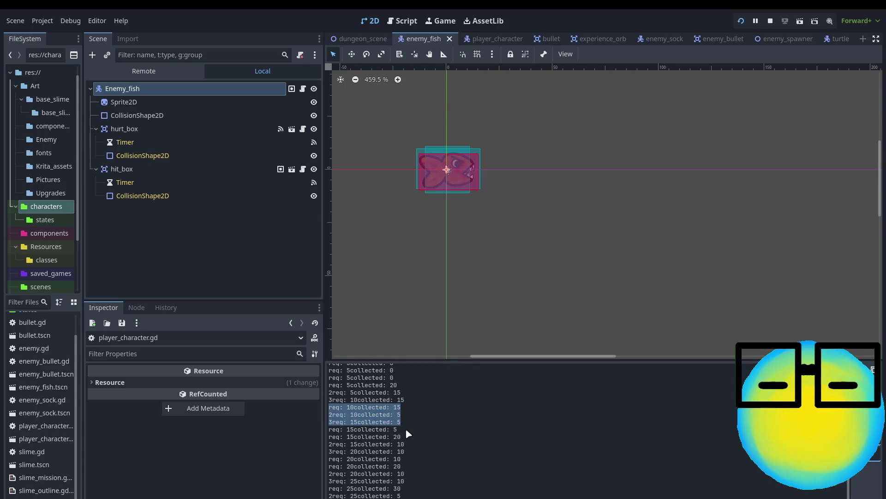
left_click(417, 434)
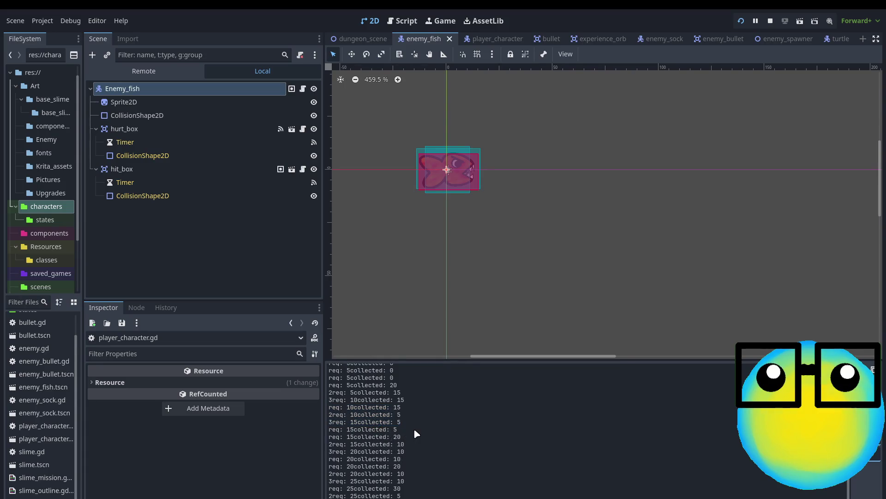
mouse_move(365, 429)
left_mouse_down()
mouse_move(326, 430)
mouse_move(317, 460)
left_mouse_up()
left_click(416, 438)
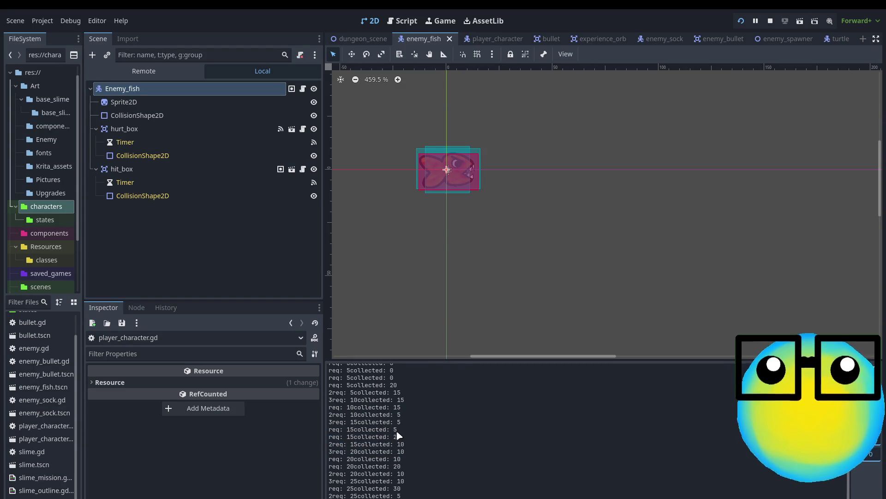
Step: Inspect later log lines up to req: 25collected: 30, then return to the game
mouse_move(407, 429)
left_mouse_down()
mouse_move(360, 429)
mouse_move(325, 421)
mouse_move(329, 414)
mouse_move(400, 435)
mouse_move(319, 430)
left_mouse_up()
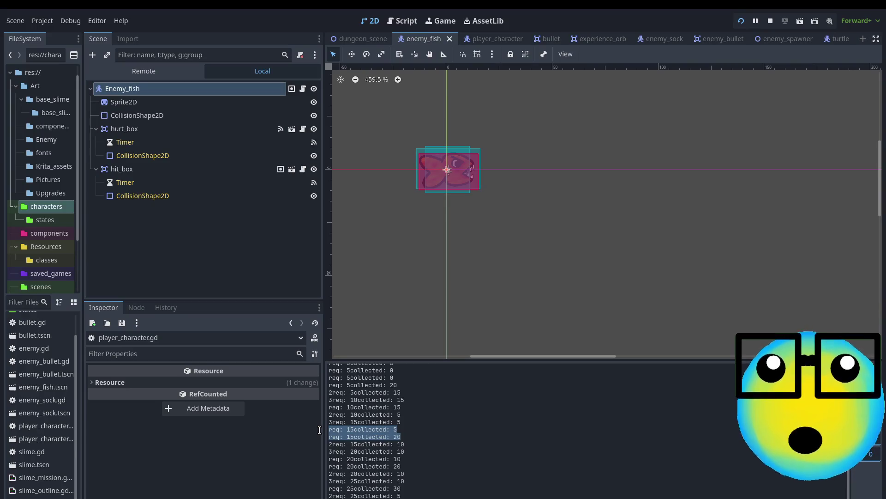
left_click(404, 468)
left_click_drag(405, 469, 294, 460)
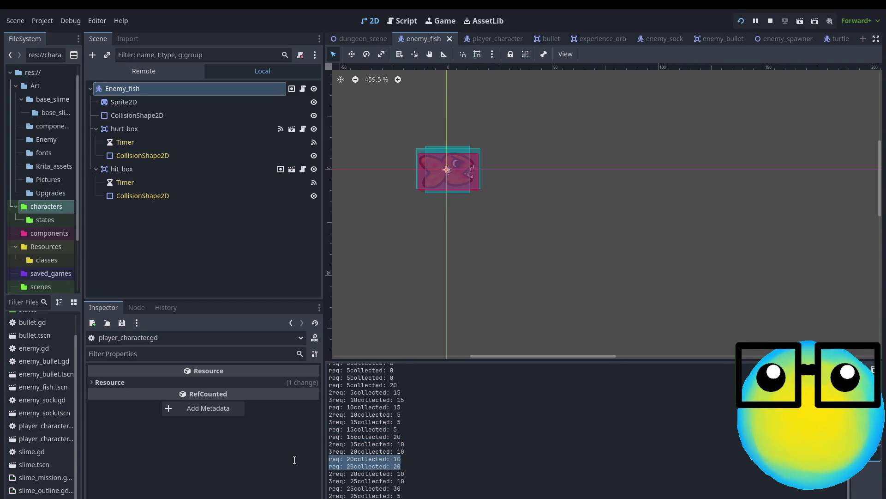
left_click_drag(409, 489, 273, 488)
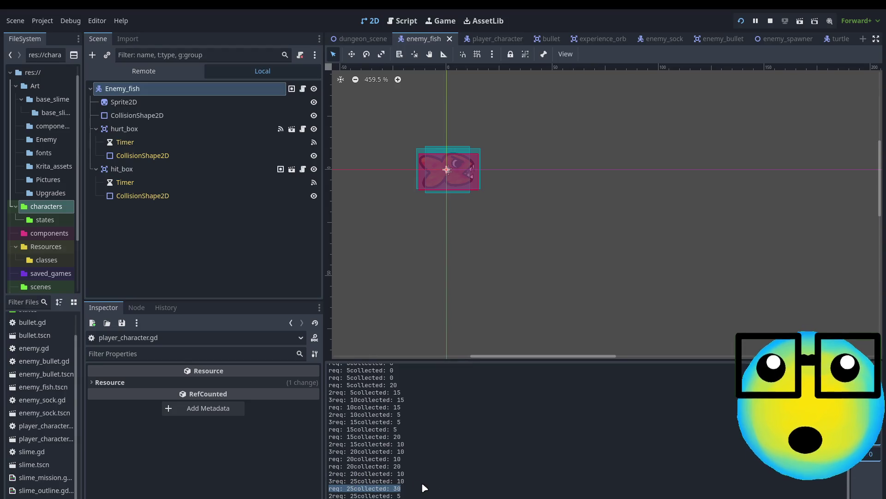
left_click_drag(411, 483, 326, 449)
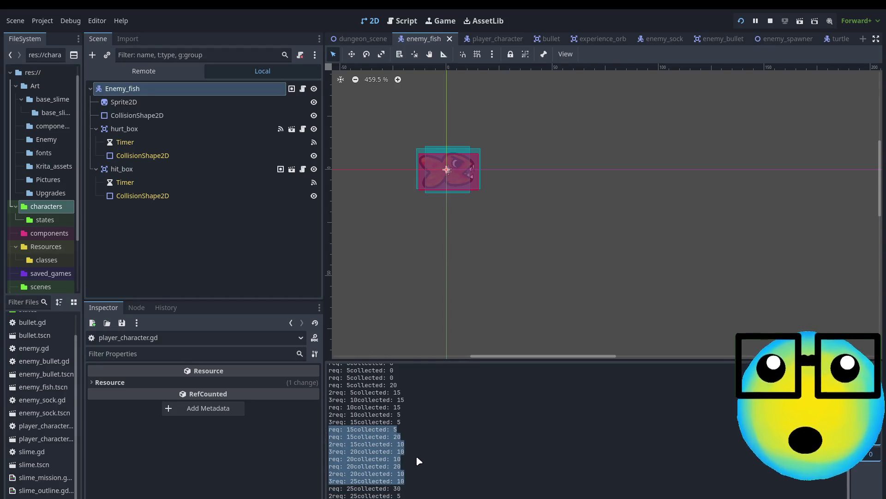
left_click(427, 457)
key("alt+Tab")
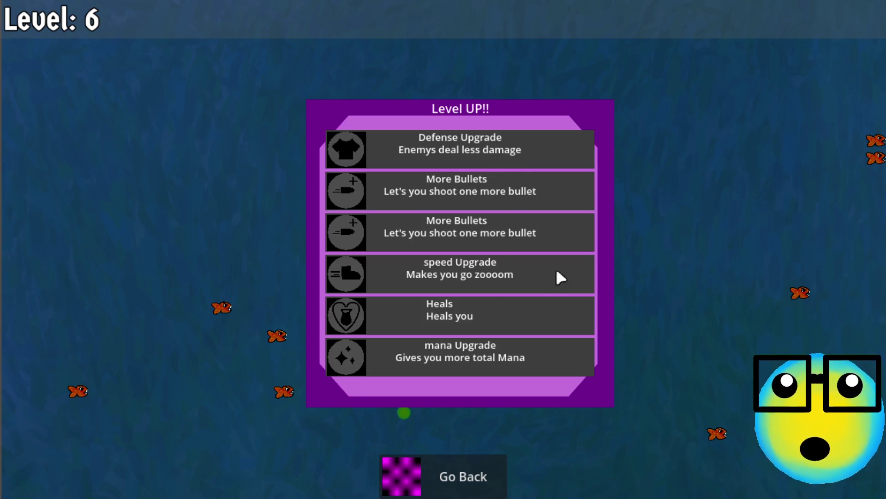
Step: Take the mana upgrade at level 6, advancing the slime to level 7
left_click(451, 359)
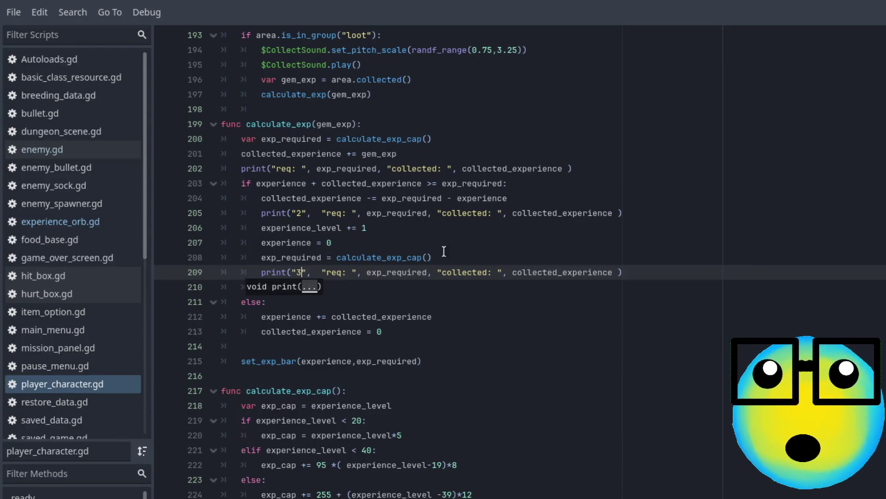
Step: Delete the print("3") and print("2") debug lines from calculate_exp's level-up branch
left_click(543, 297)
left_click_drag(669, 286, 476, 272)
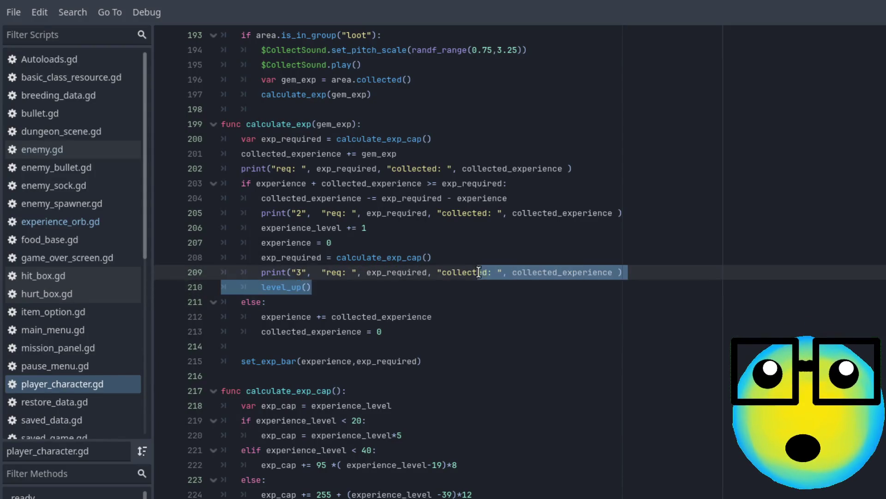
left_click(689, 274)
mouse_move(688, 274)
left_mouse_down()
mouse_move(257, 258)
mouse_move(234, 280)
left_mouse_up()
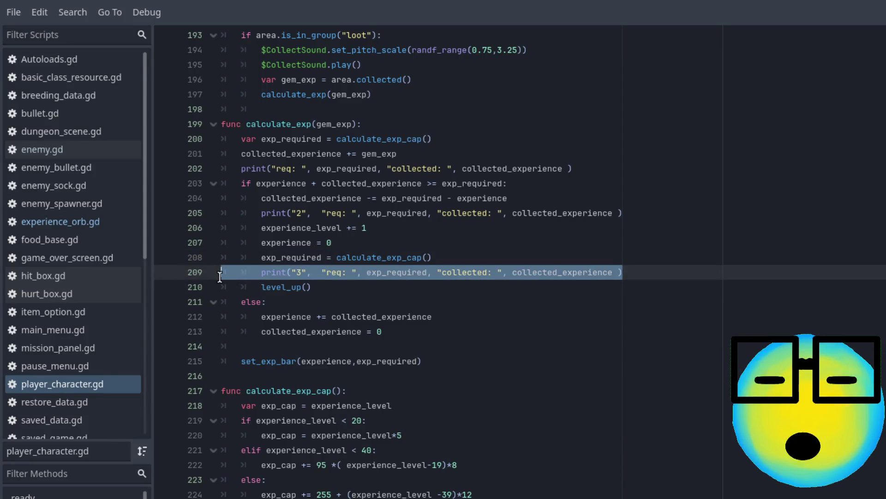
key("BackSpace")
key("BackSpace")
left_click(645, 217)
mouse_move(645, 217)
left_mouse_down()
mouse_move(244, 199)
mouse_move(226, 215)
left_mouse_up()
key("BackSpace")
key("BackSpace")
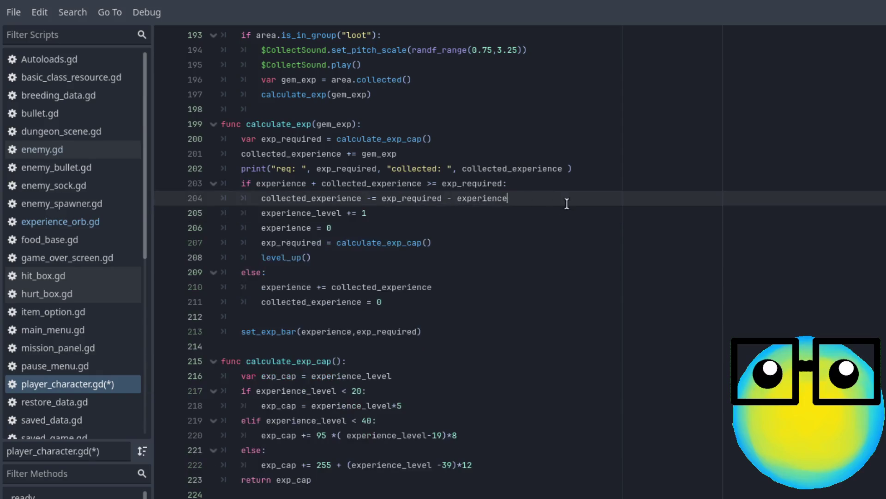
Step: Run the project with F5, then place the caret after the collected_experience += gem_exp line
left_click(590, 169)
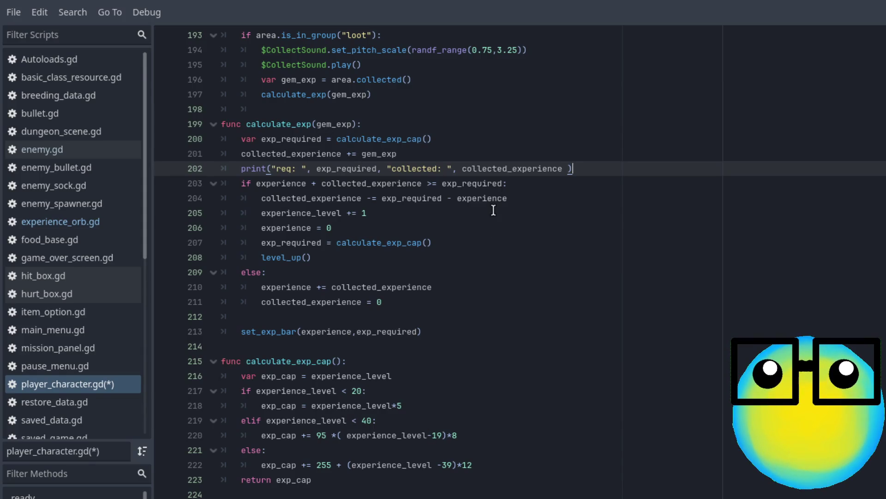
scroll(493, 210, "up", 2)
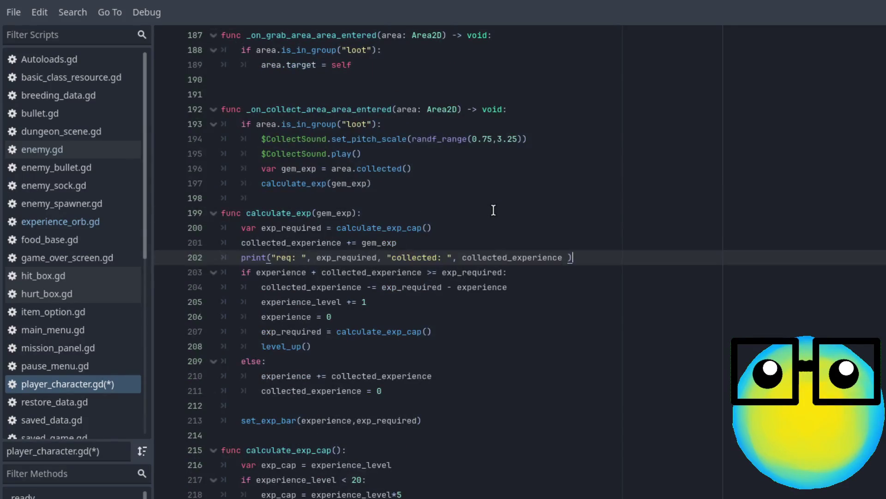
scroll(493, 210, "down", 4)
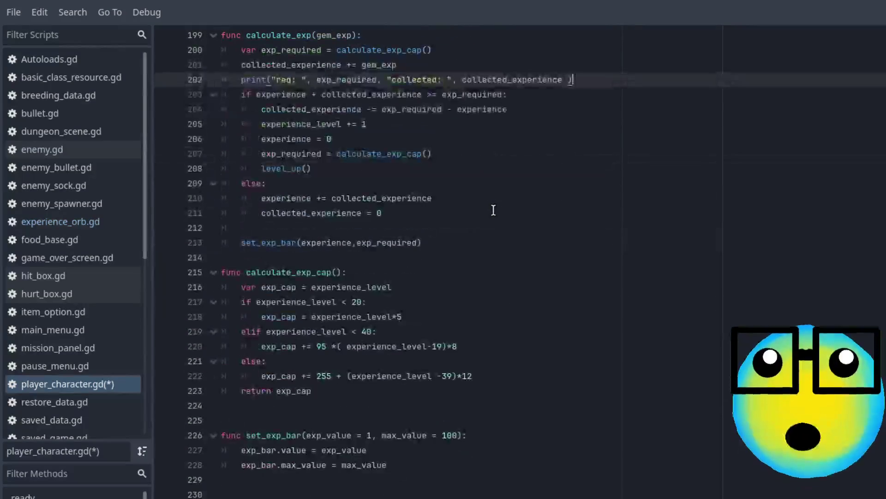
key("F5")
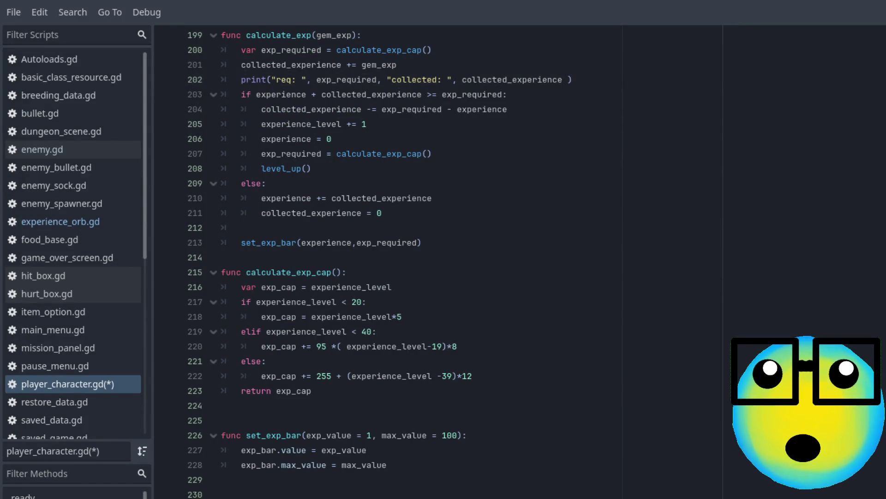
scroll(375, 432, "down", 3)
scroll(375, 432, "up", 6)
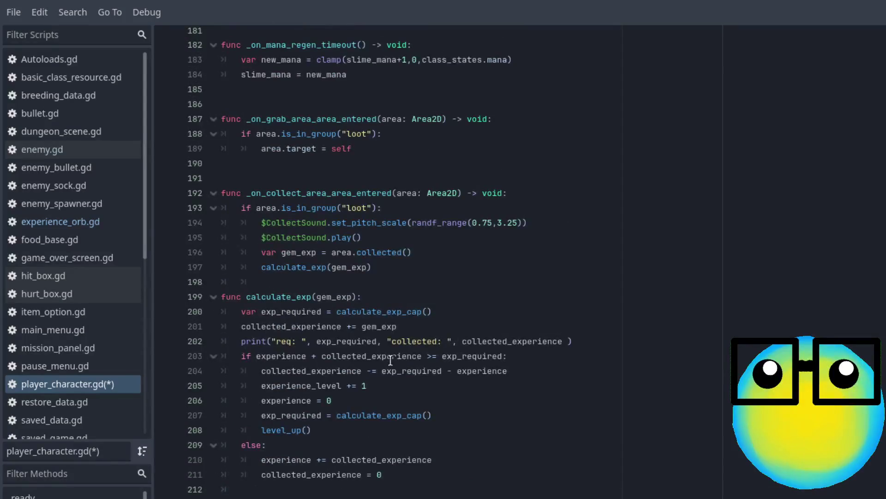
left_click(429, 329)
Step: Insert get_tree().paused = true after the gem experience line and save player_character.gd
key("Return")
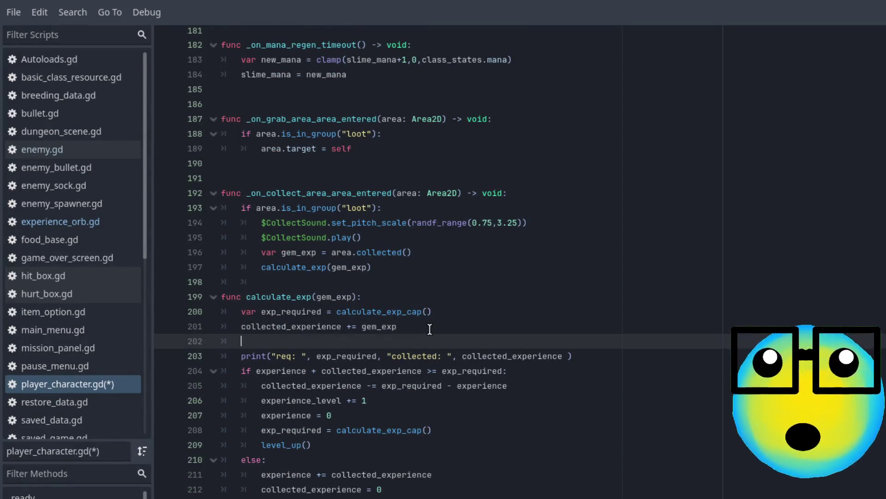
type("get_tree().paused = true")
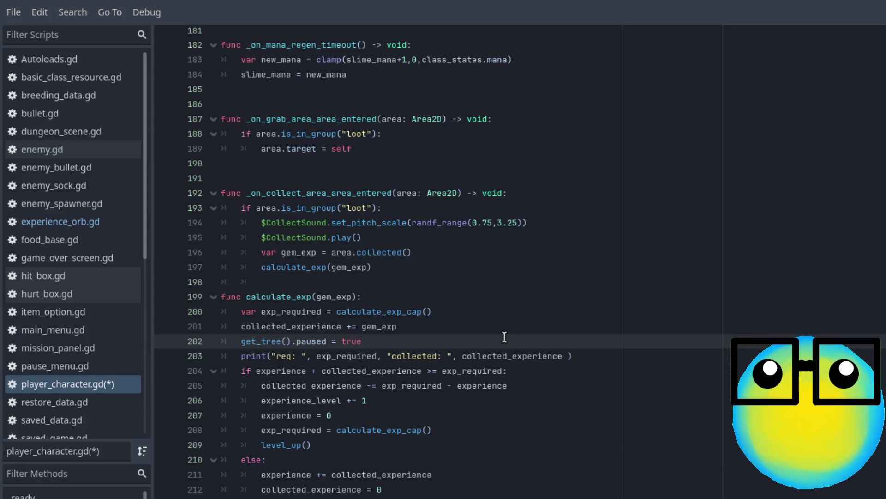
scroll(504, 337, "down", 1)
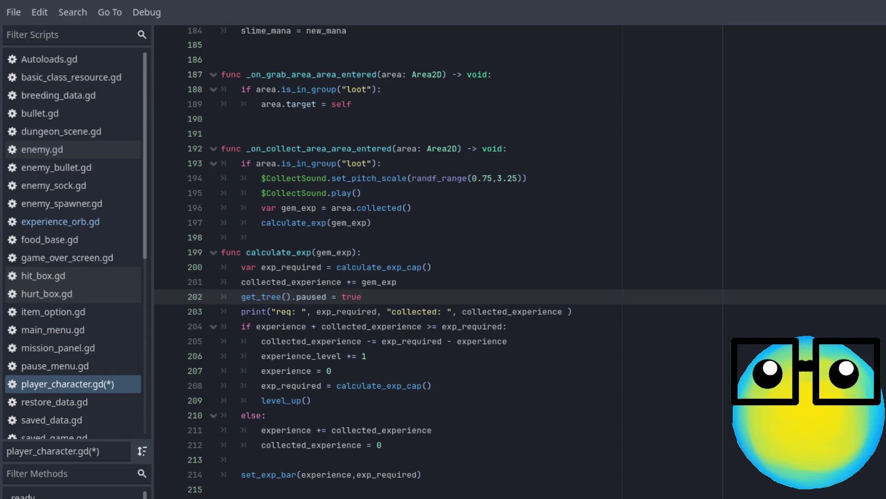
left_click(508, 326)
key("ctrl+s")
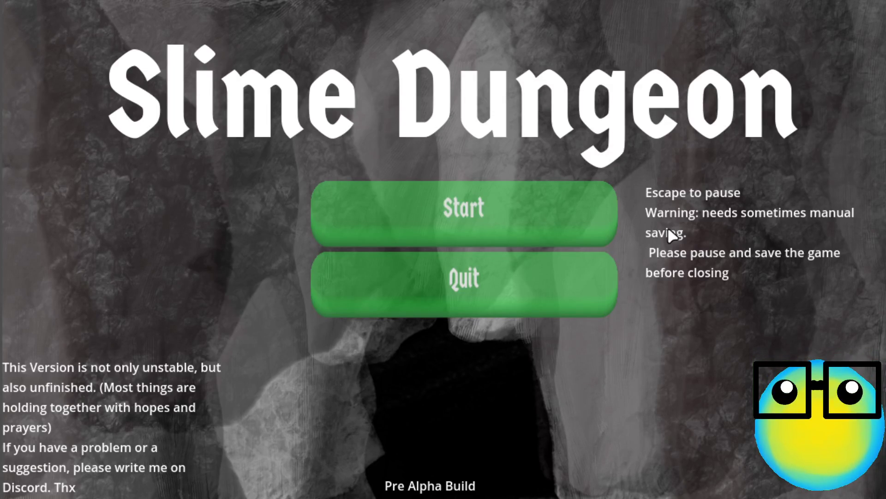
Step: Start a new run, buy one food for 10 gold and feed the slimes the apple
left_click(526, 210)
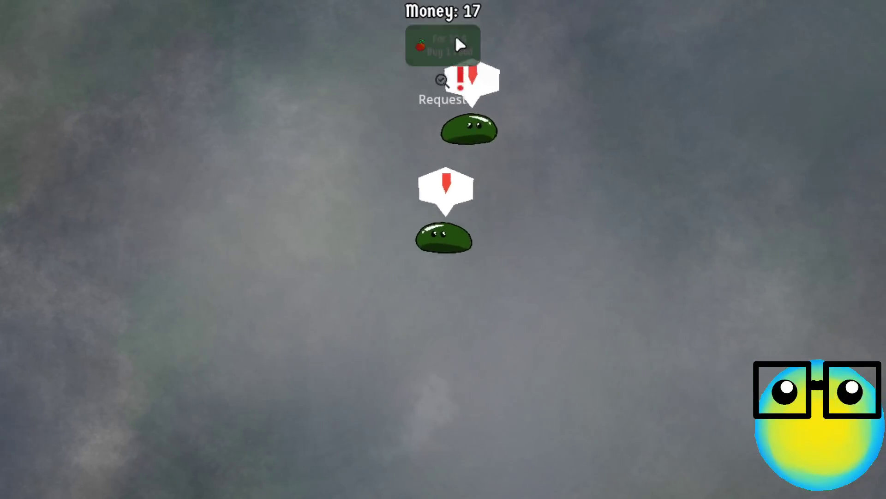
left_click(456, 41)
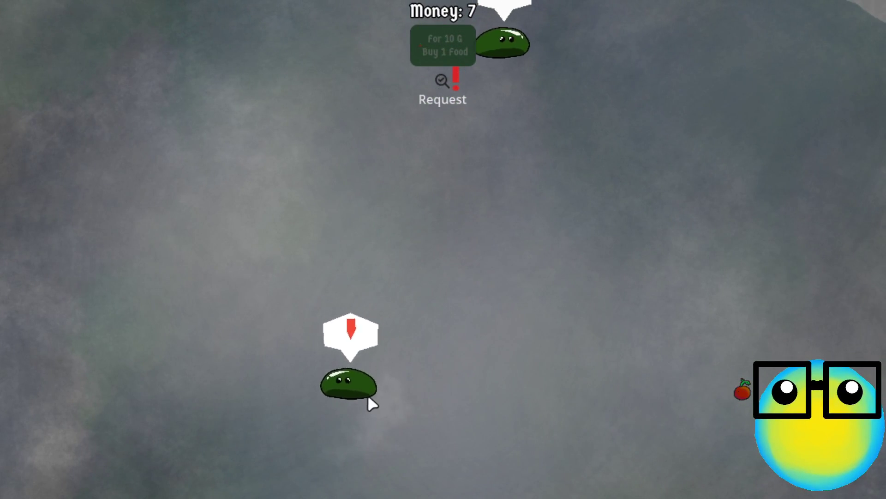
left_click_drag(742, 391, 570, 435)
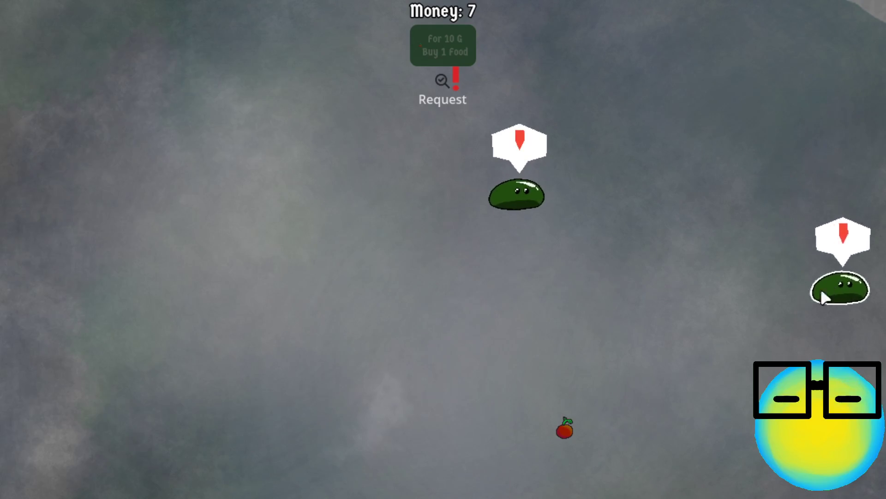
Step: Breed two slimes, sell one for 26G, and send a slime on a mission
left_click(606, 208)
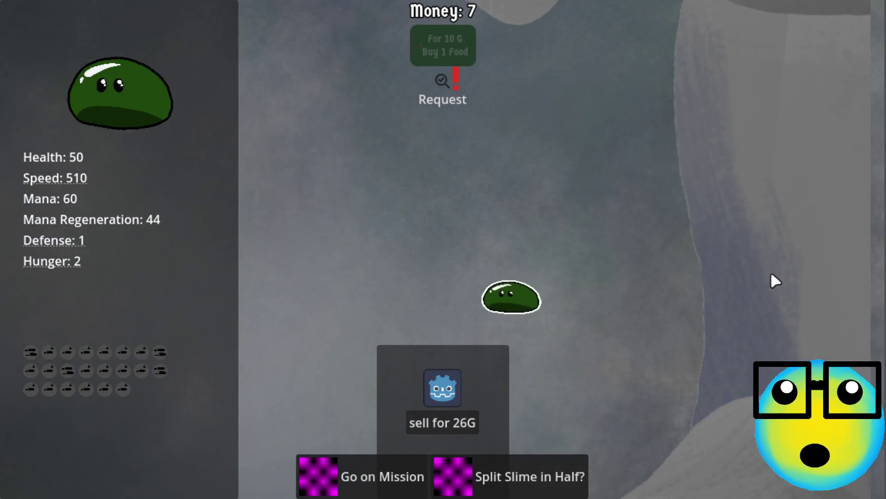
left_click(656, 165)
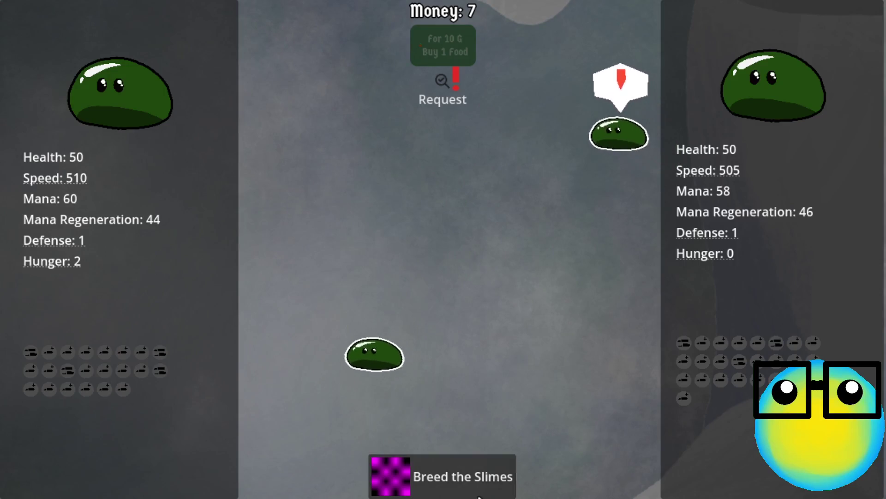
left_click(471, 487)
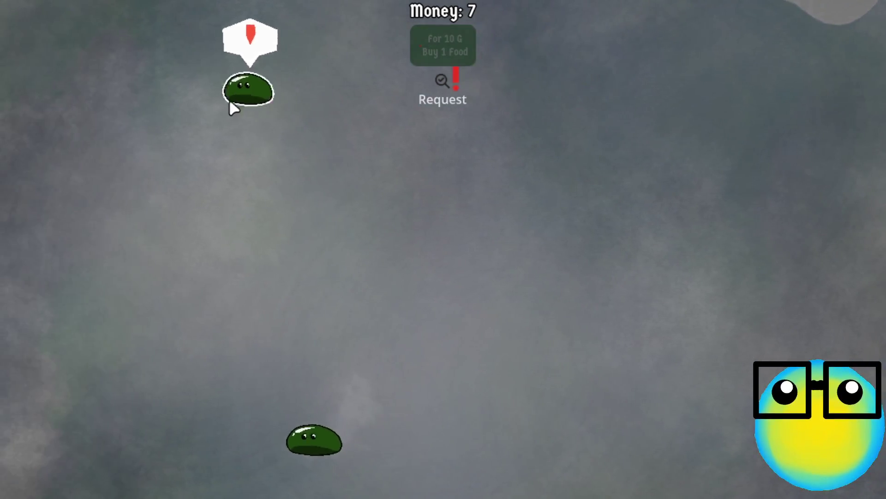
left_click(231, 99)
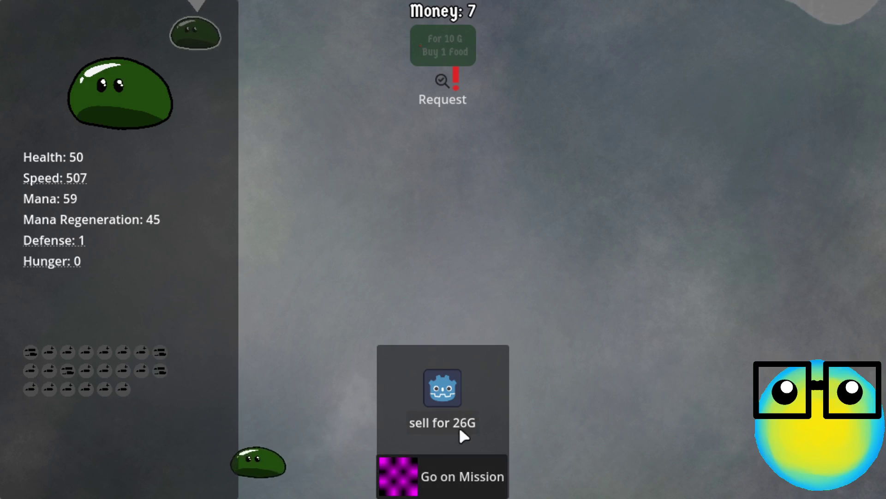
left_click(459, 426)
left_click(299, 371)
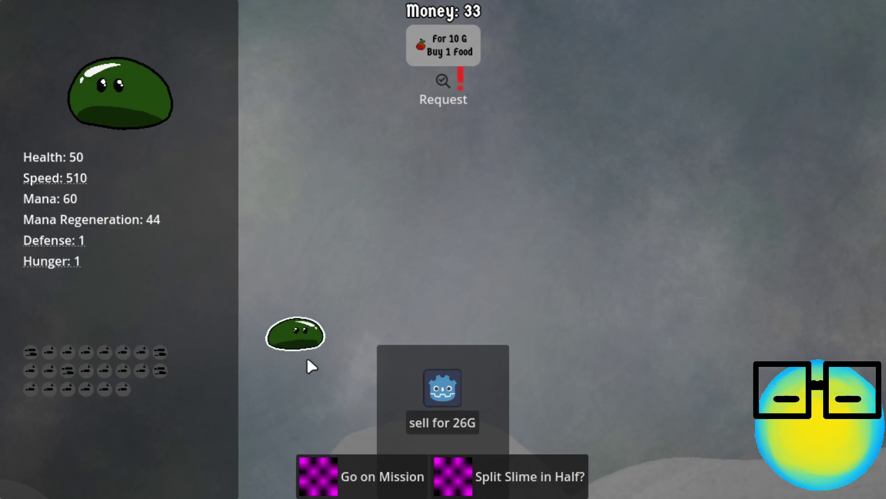
left_click(359, 462)
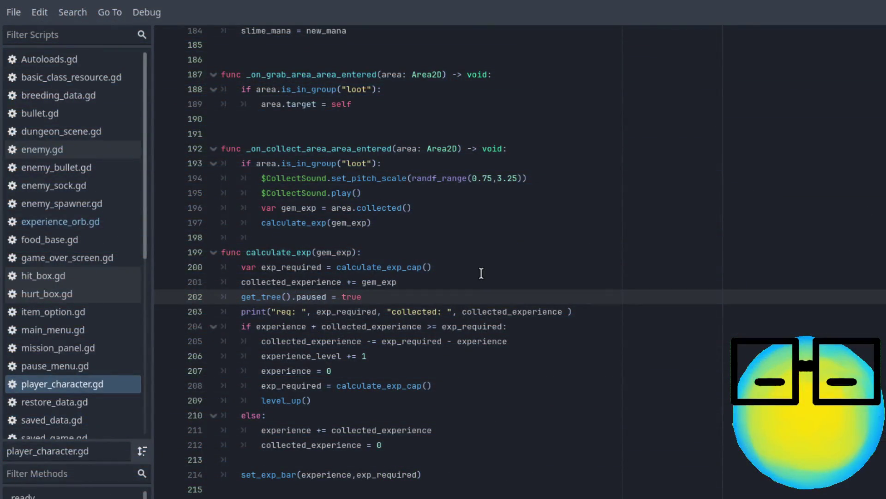
Step: Delete the get_tree().paused = true line from calculate_exp
triple_click(371, 297)
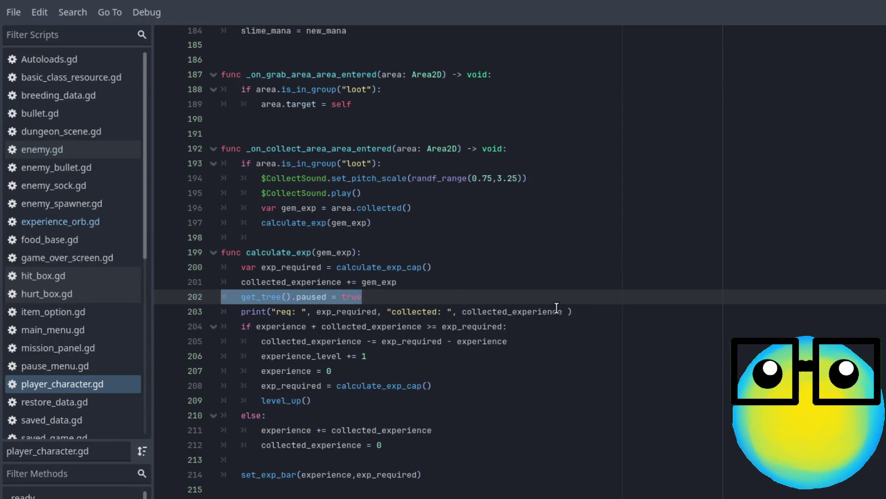
key("BackSpace")
key("BackSpace")
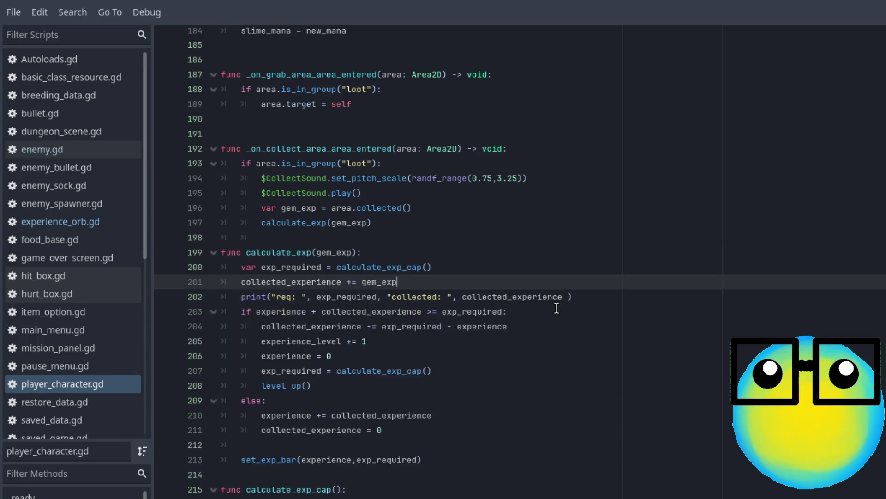
left_click(310, 223)
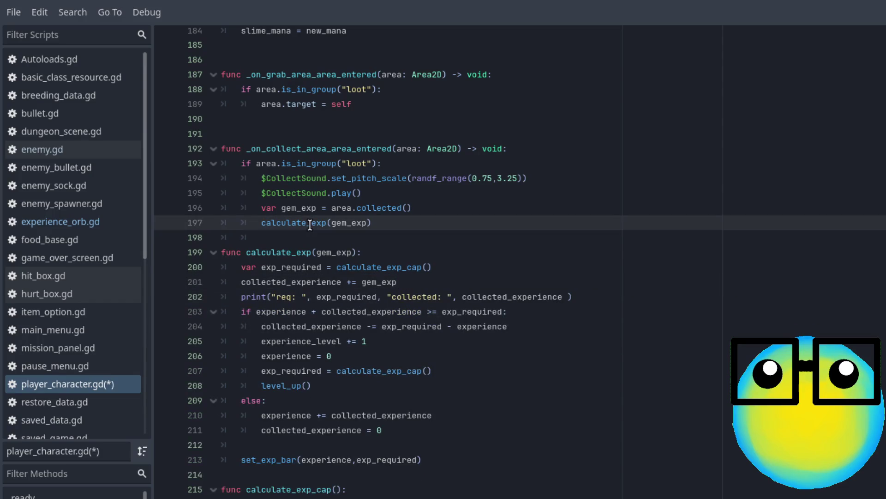
left_click(391, 254)
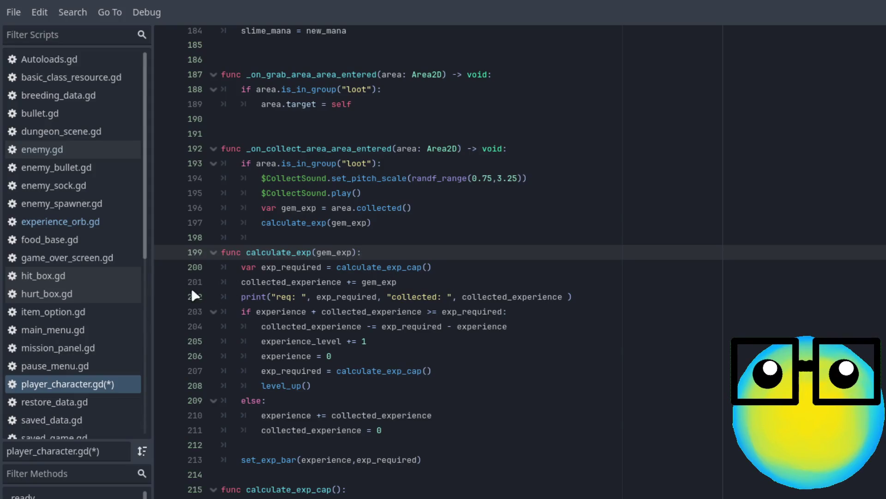
Step: Move the collected_experience += gem_exp line to a new line after set_exp_bar
left_click_drag(240, 281, 436, 283)
key("ctrl+c")
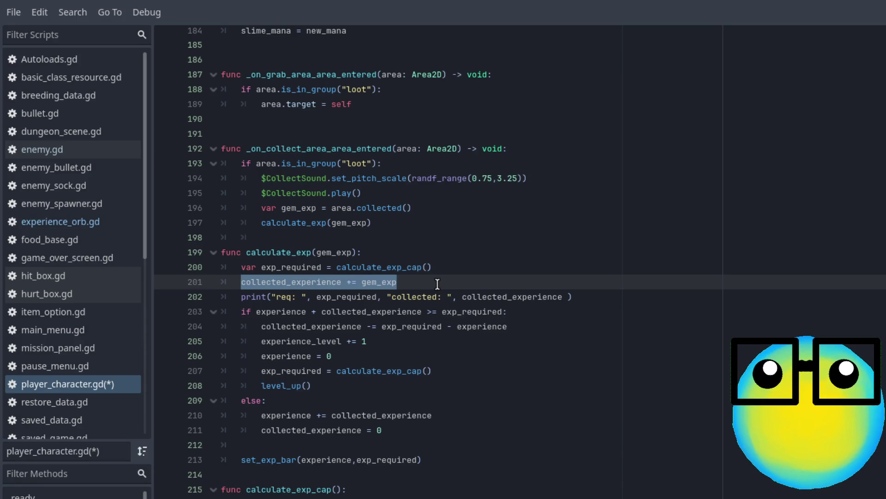
key("BackSpace")
left_click(437, 457)
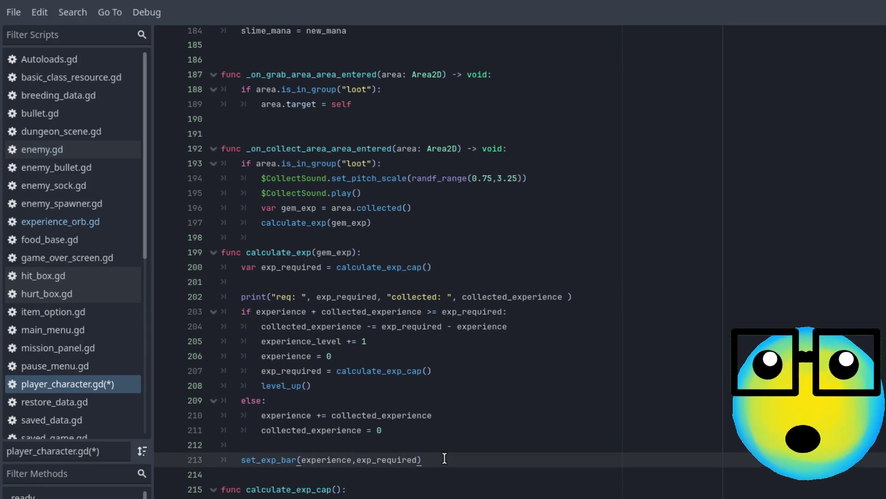
key("Return")
key("ctrl+v")
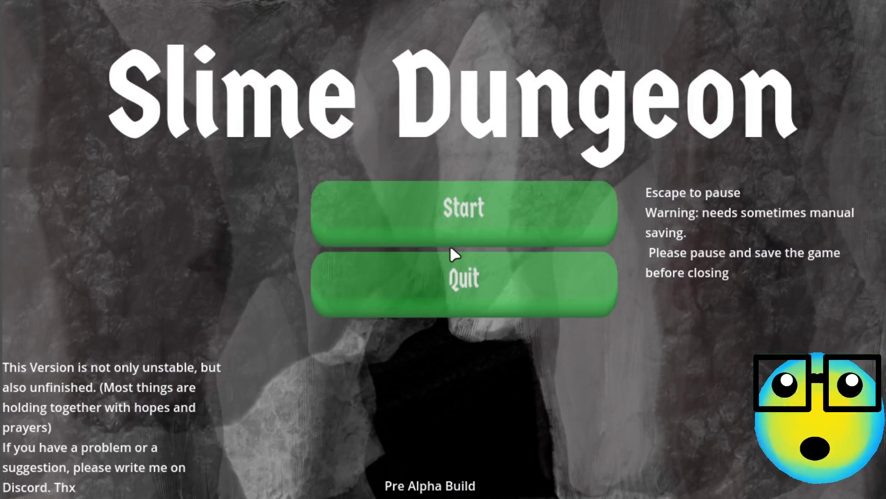
Step: Start and restart the game, then send the purple slime on a mission
left_click(468, 236)
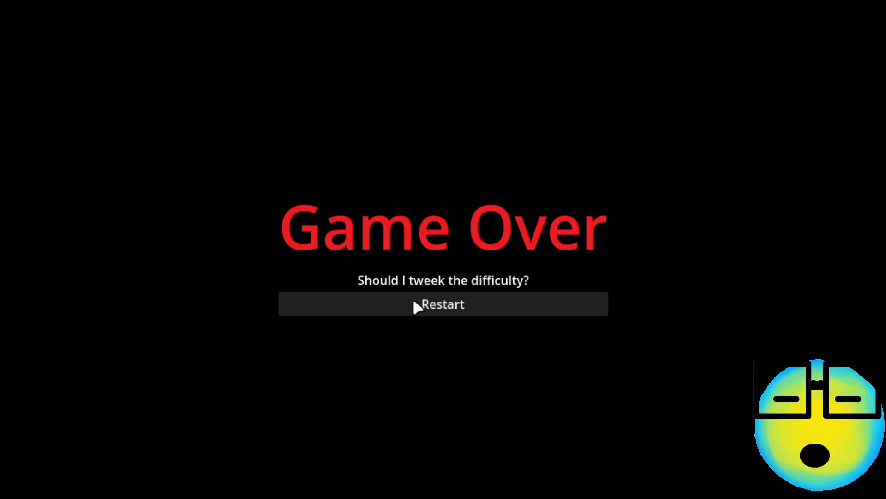
left_click(414, 301)
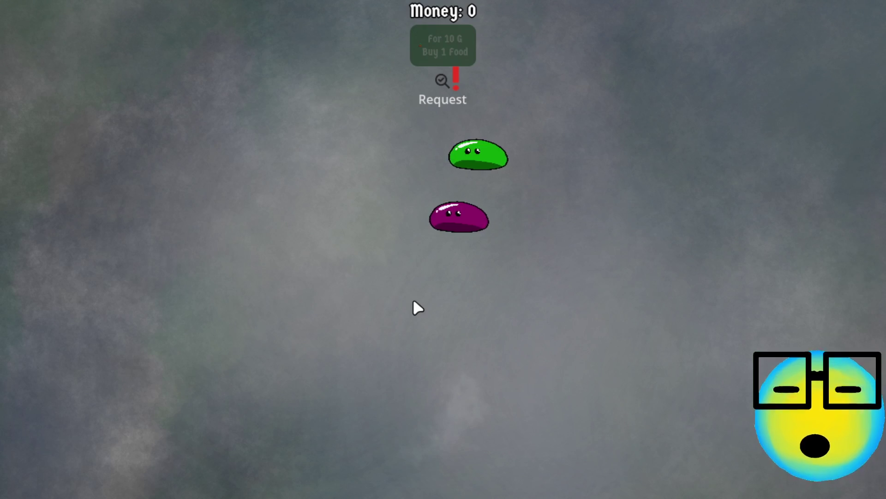
left_click(443, 228)
left_click(331, 251)
left_click(668, 133)
left_click(580, 189)
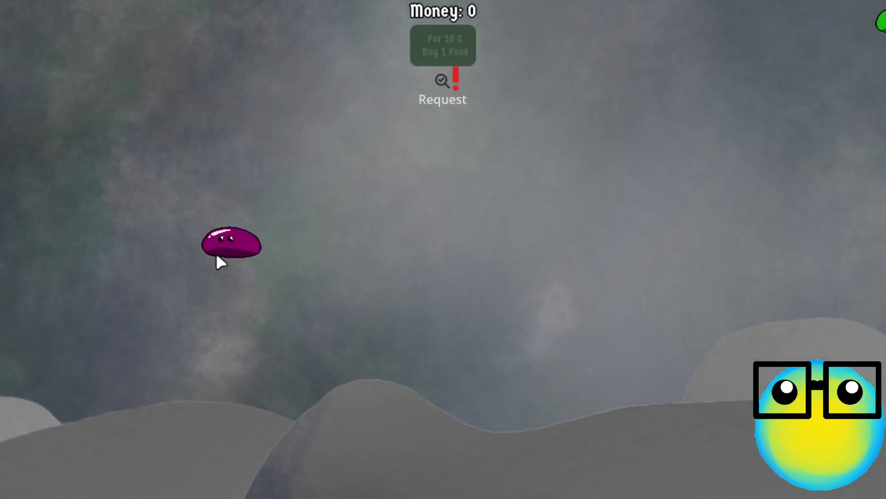
left_click(217, 256)
left_click(359, 477)
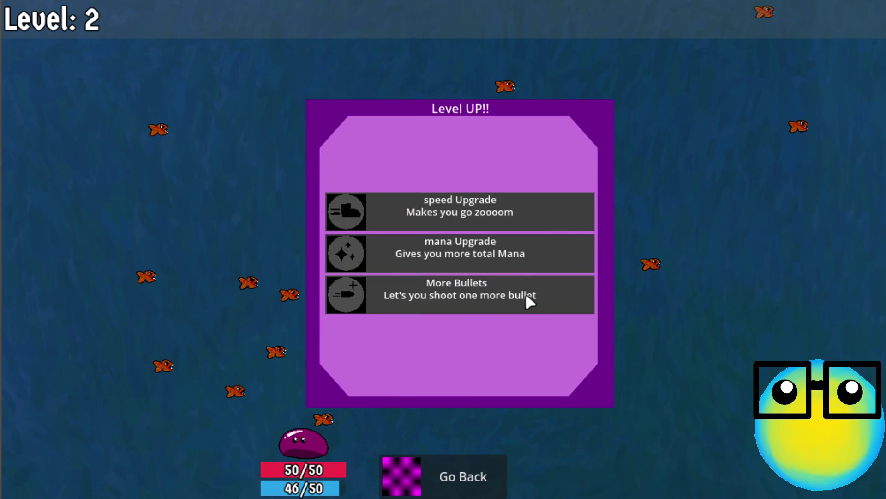
Step: Choose More Bullets at each level-up and steer the slime with WASD to collect gems
left_click(528, 300)
left_click(500, 248)
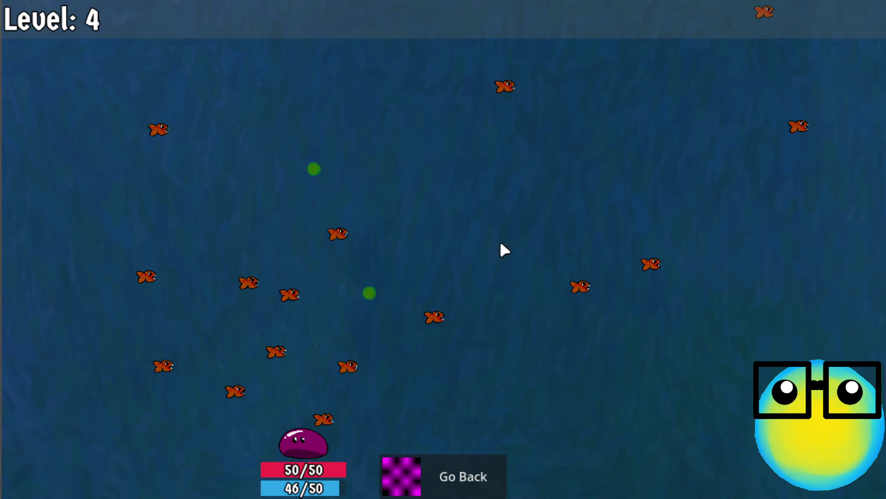
left_click(459, 294)
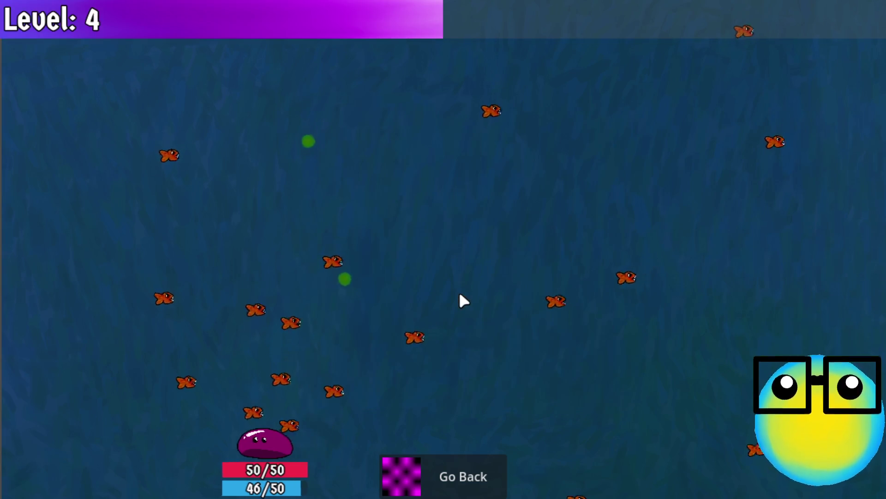
key("d")
key("w")
key("a")
key("s")
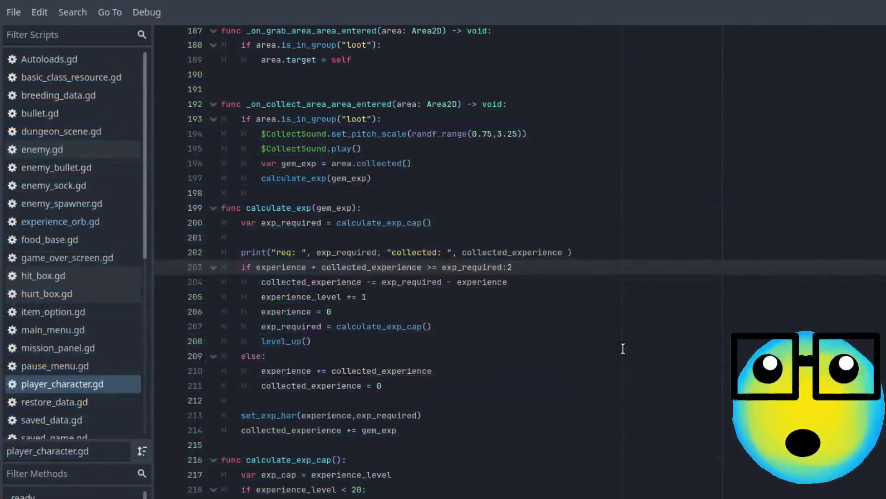
key("BackSpace")
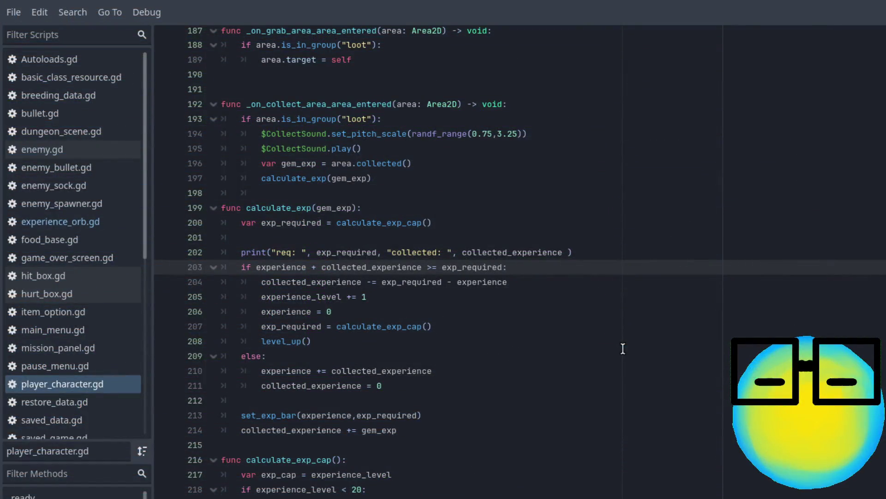
Step: Cut the accumulation line from the function's end and paste it onto empty line 201
left_click(428, 430)
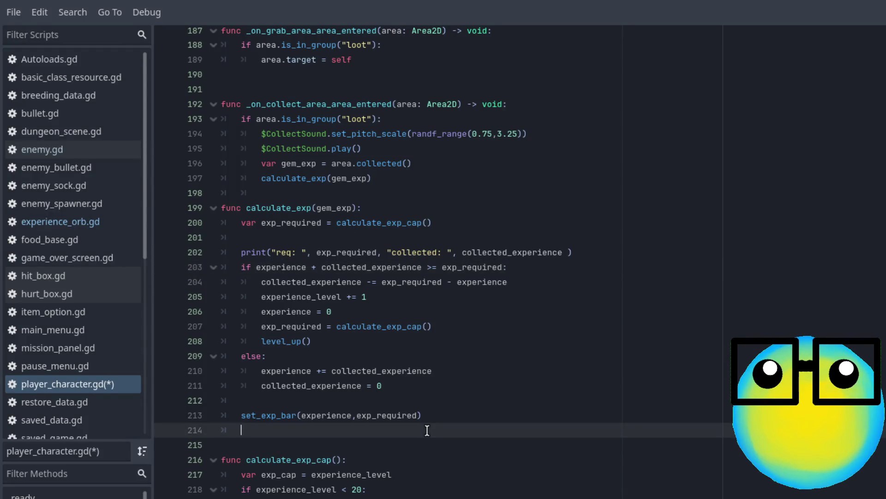
key("ctrl+x")
key("Up")
key("Up")
key("Up")
key("ctrl+v")
Step: Review the calculate_exp body, lines 202–213, by selecting them
left_click(427, 430)
mouse_move(438, 416)
left_mouse_down()
mouse_move(241, 415)
mouse_move(222, 237)
mouse_move(154, 222)
left_mouse_up()
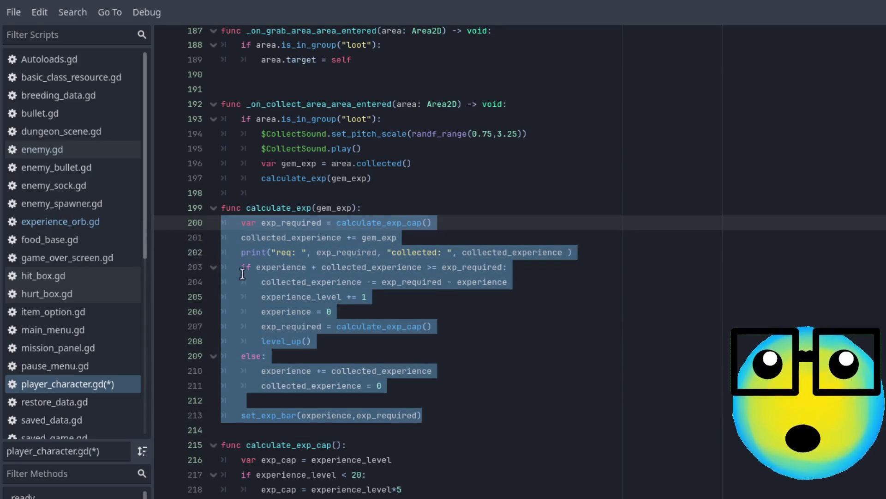
left_click(488, 418)
mouse_move(489, 417)
left_mouse_down()
mouse_move(135, 241)
mouse_move(153, 212)
left_mouse_up()
left_click(572, 310)
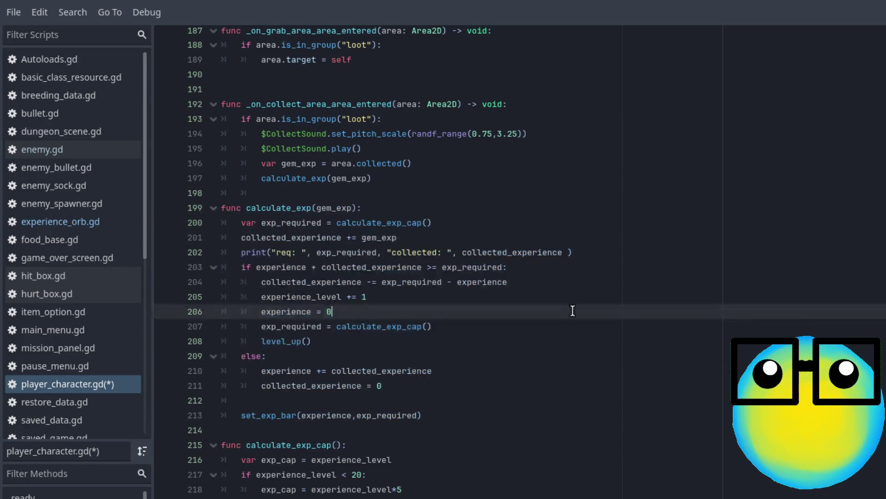
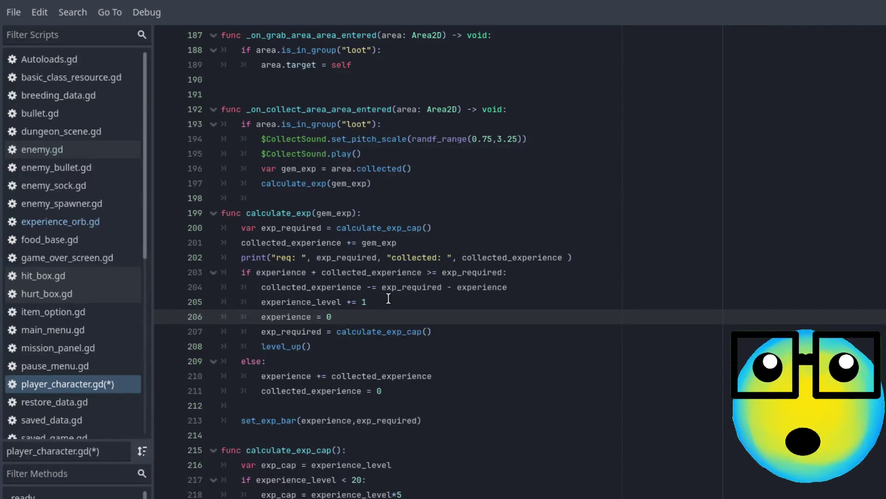
Step: Save player_character.gd and open experience_orb.gd by filtering scripts for 'expe'
key("ctrl+s")
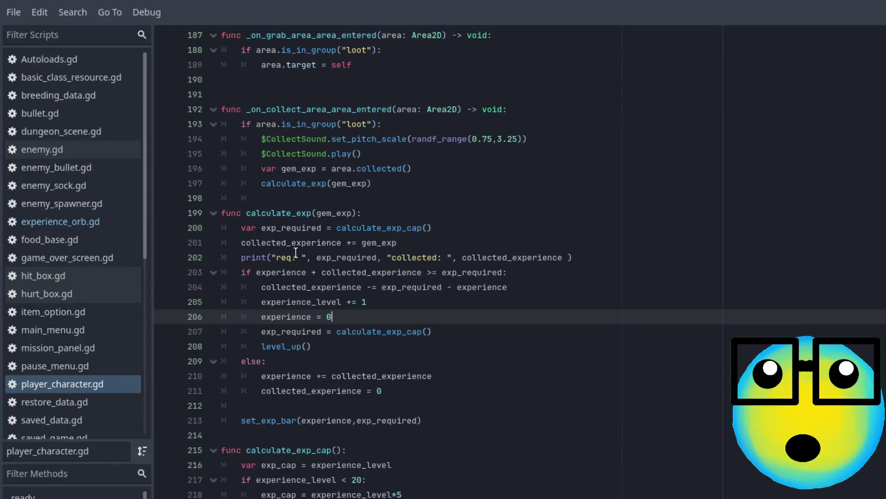
left_click(83, 36)
type("expe")
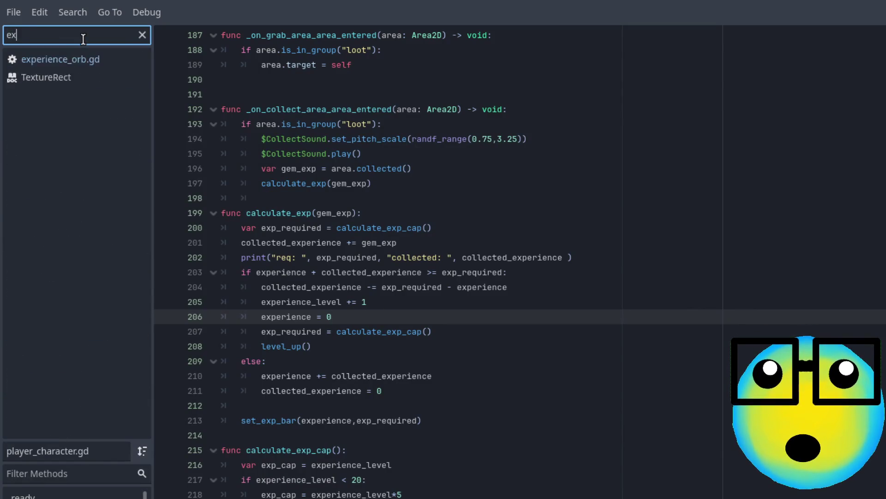
left_click(77, 61)
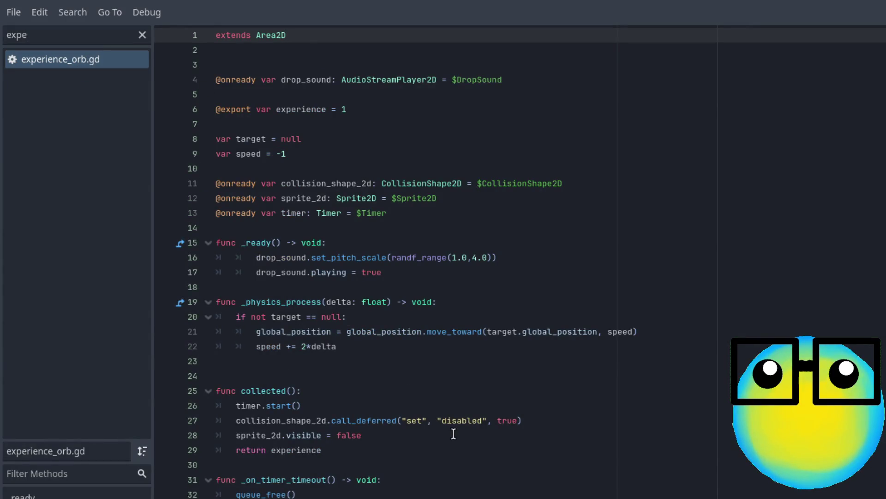
Step: Review collected() up to its return experience line, then return to player_character.gd
left_click(403, 452)
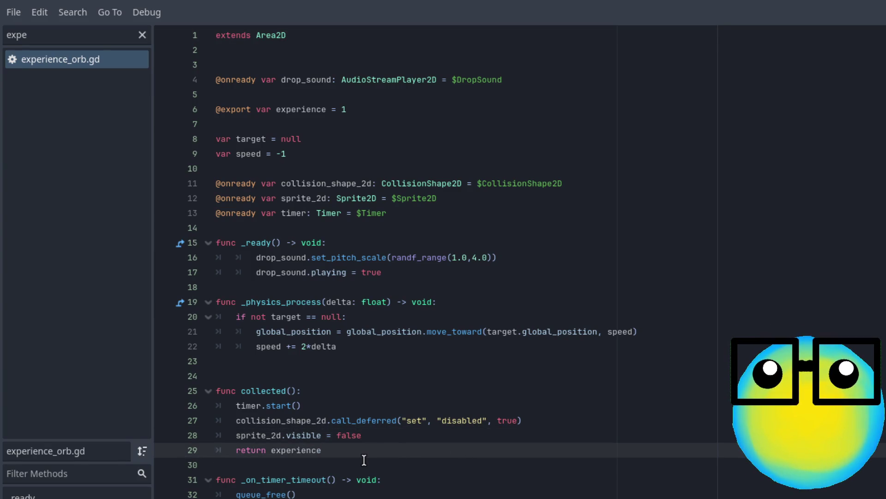
left_click(299, 404)
left_click(351, 436)
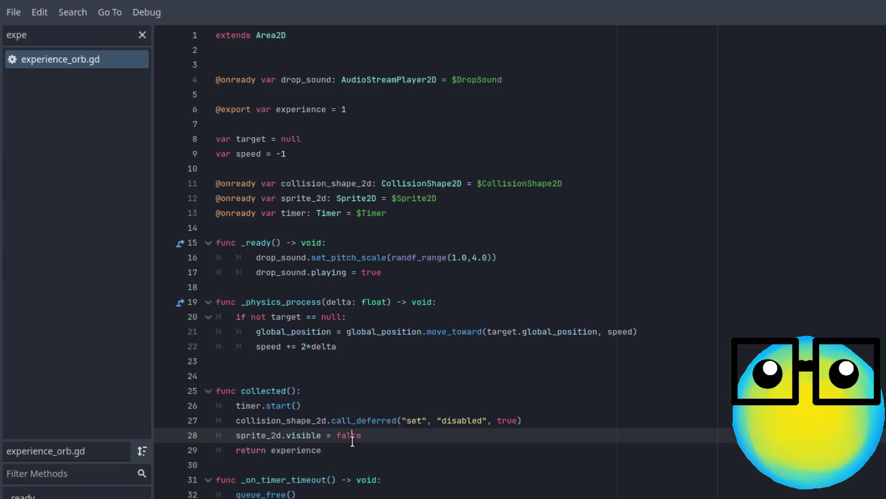
left_click(349, 447)
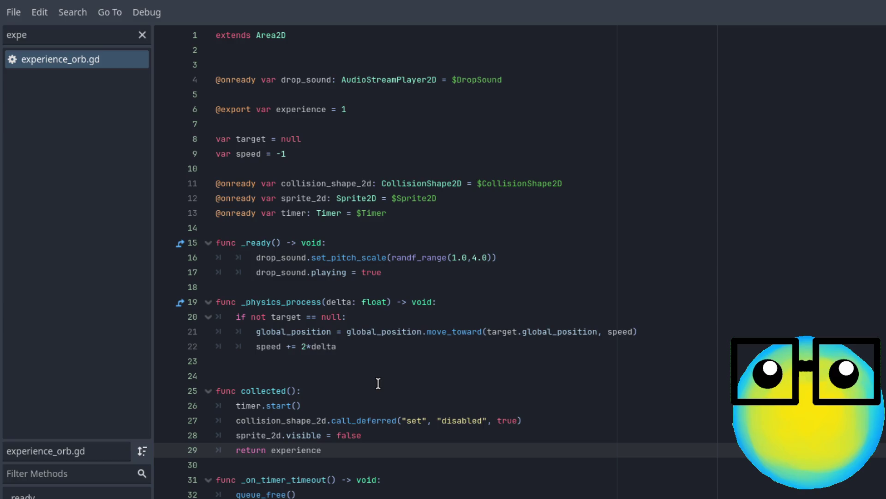
left_click(374, 423)
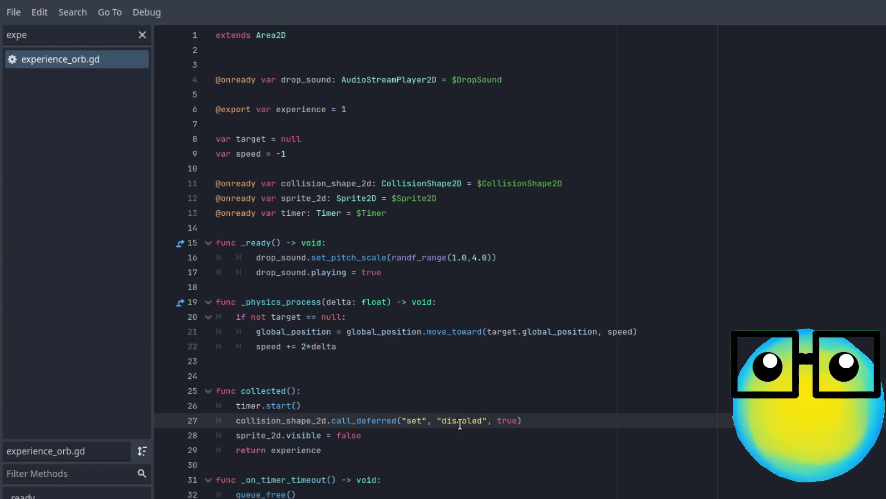
key("Down")
key("Down")
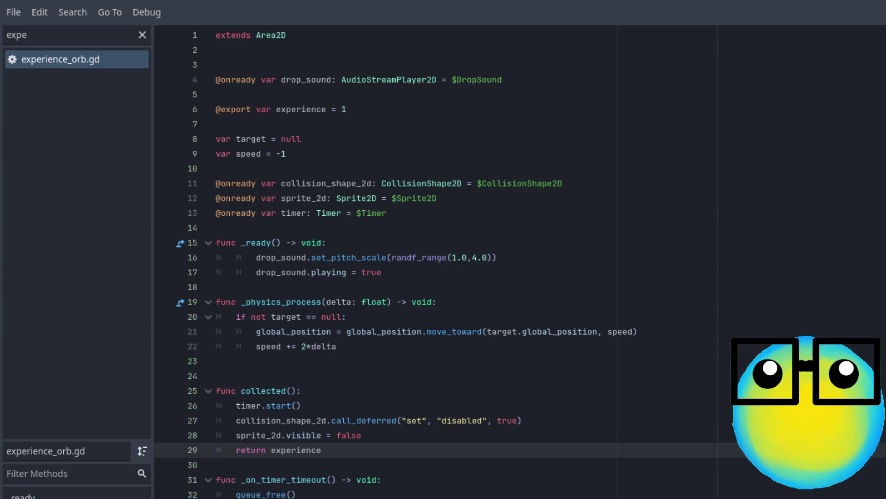
left_click(381, 439)
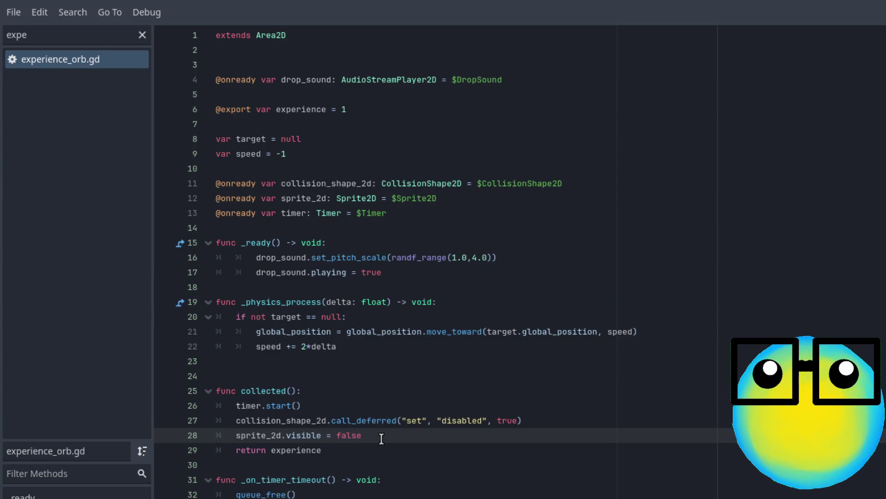
left_click(358, 449)
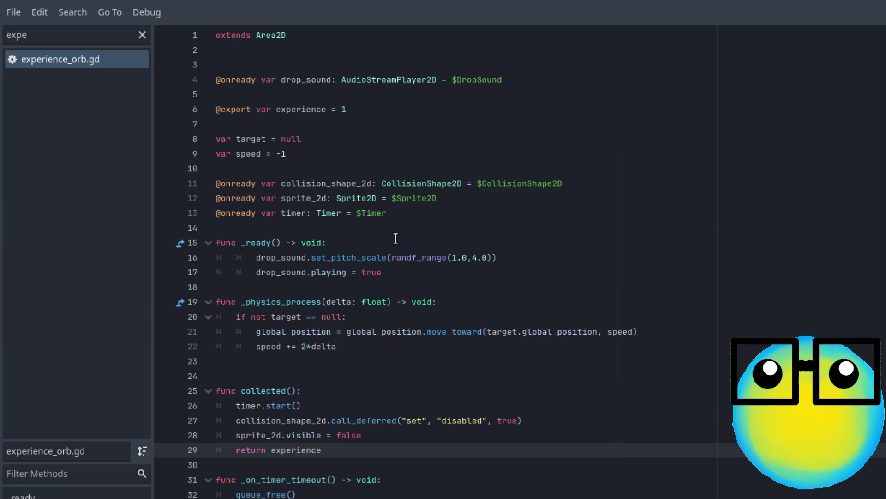
left_click(143, 35)
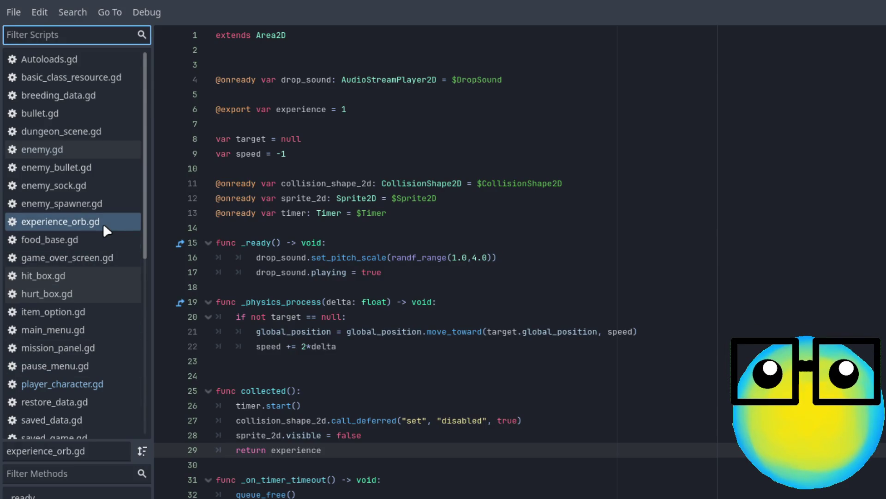
left_click(99, 384)
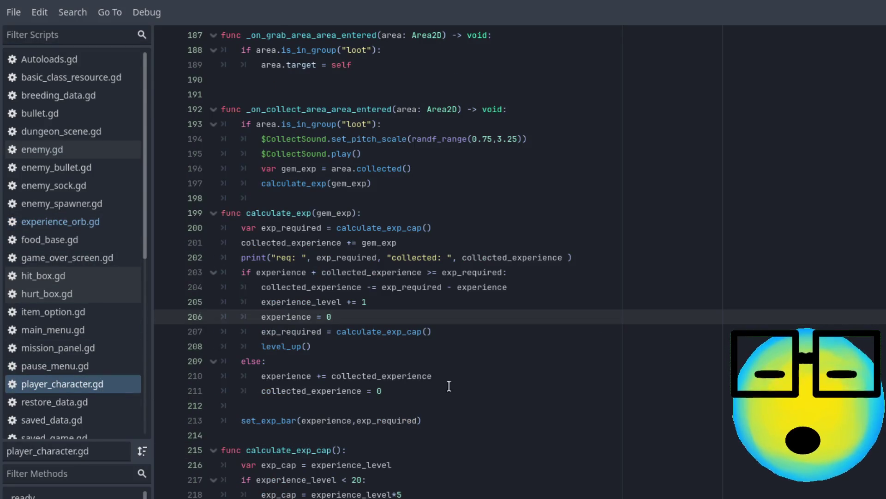
Step: Move level_up() from line 208 to right after 'experience = 0', then run the game
key("ctrl+z")
key("ctrl+y")
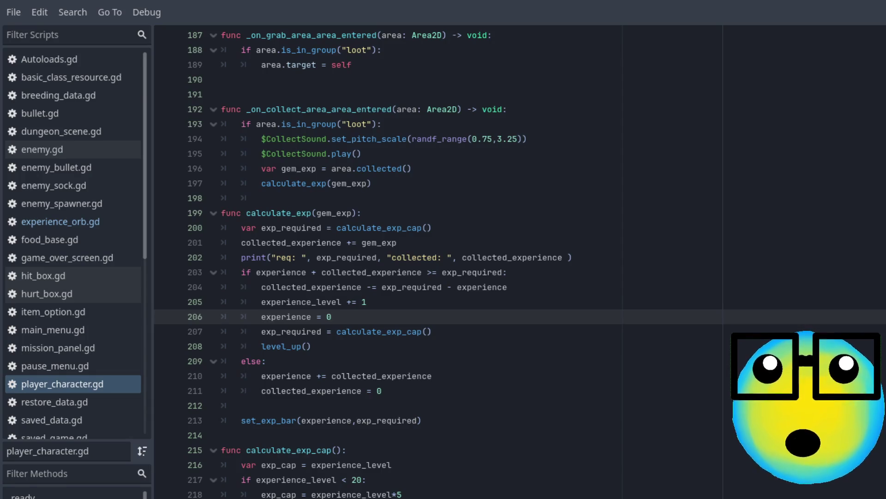
left_click_drag(319, 345, 261, 345)
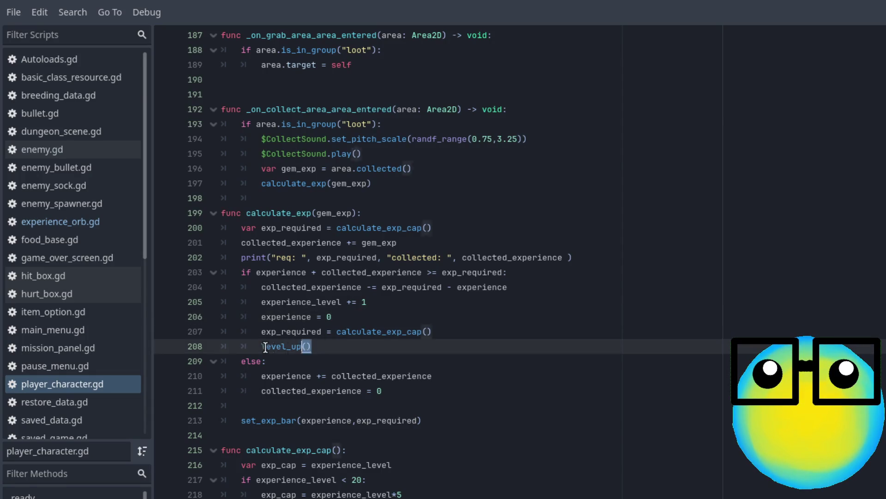
key("ctrl+x")
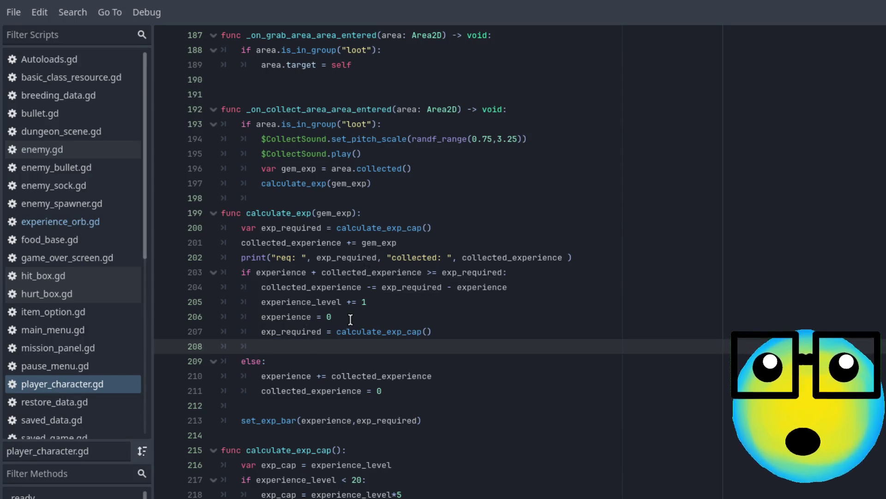
left_click(350, 317)
key("Return")
key("ctrl+v")
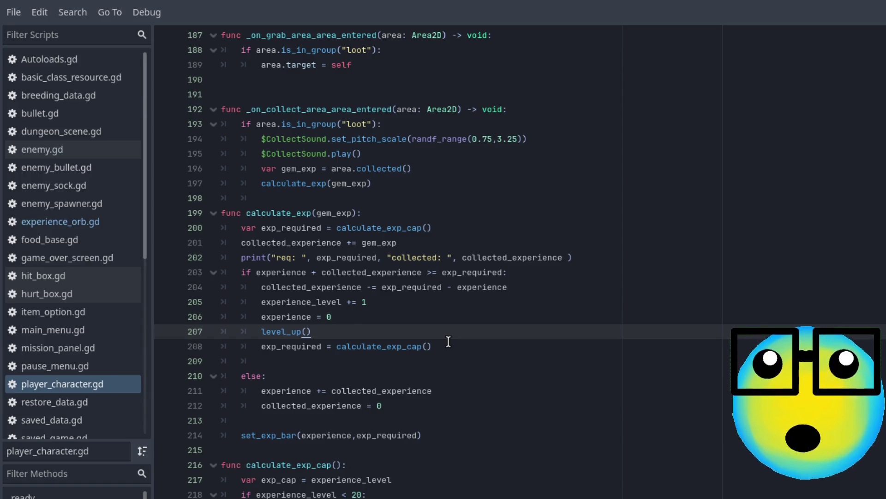
key("F5")
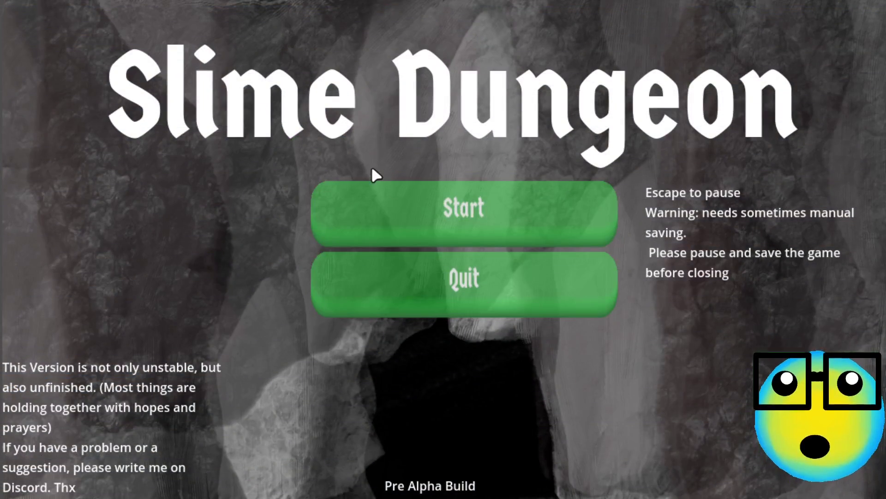
Step: Send the slime on a mission, picking More Bullets three times, then Mana Regeneration and Mana
left_click(399, 197)
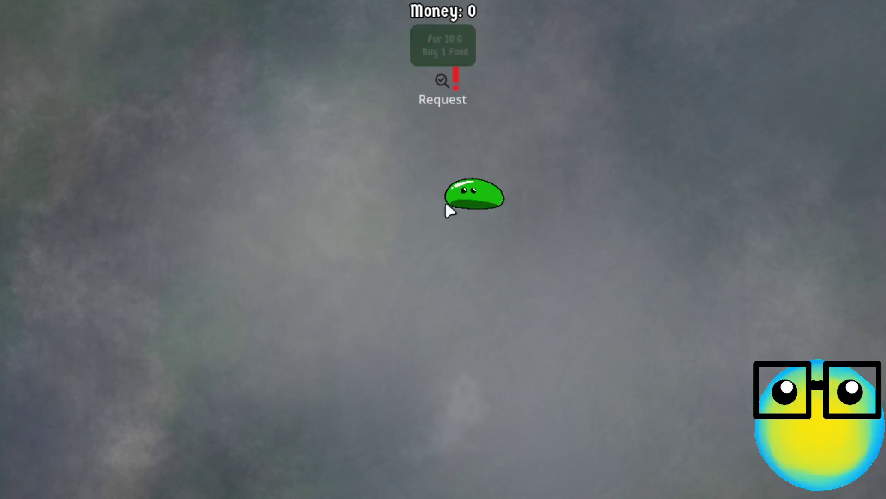
left_click(486, 204)
left_click(347, 473)
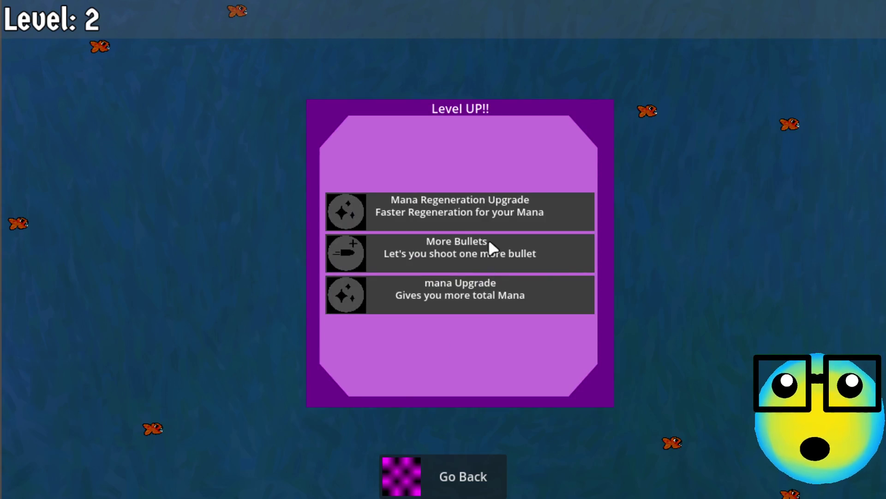
left_click(488, 240)
left_click(485, 202)
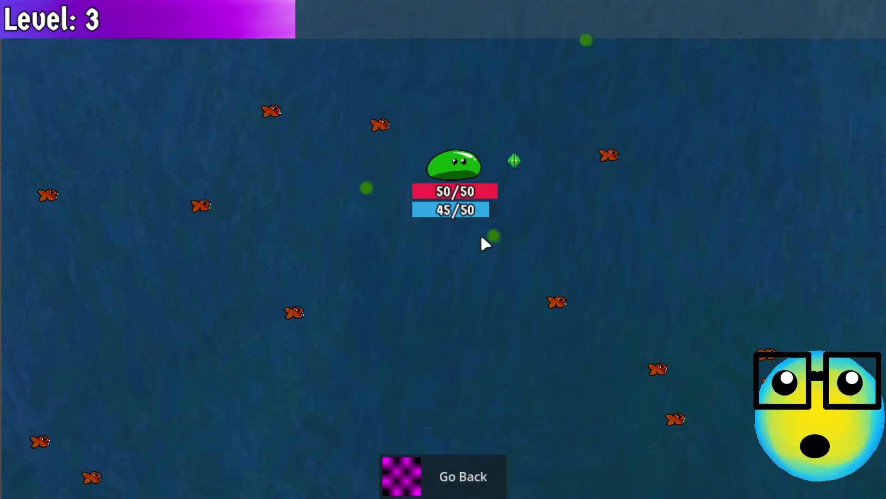
left_click(508, 264)
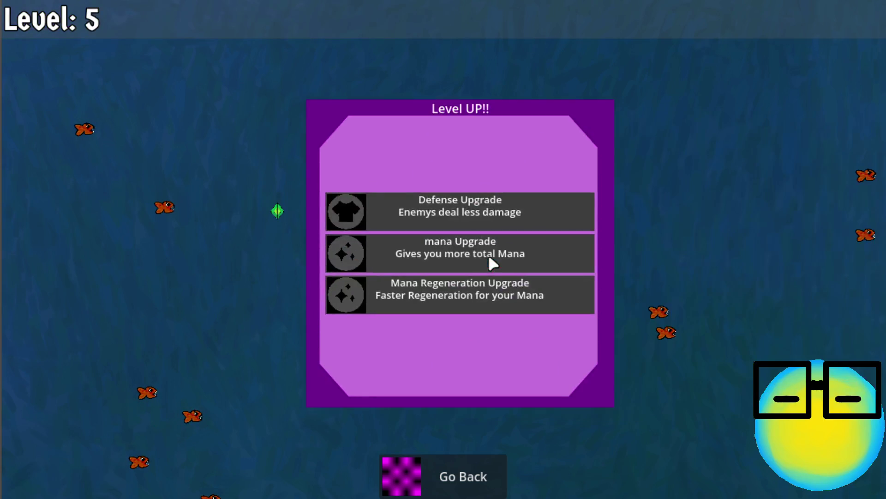
left_click(451, 292)
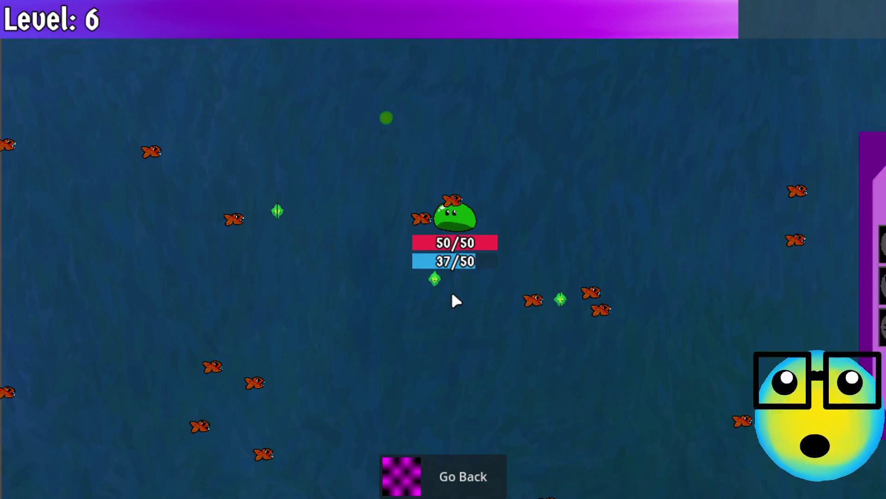
left_click(505, 216)
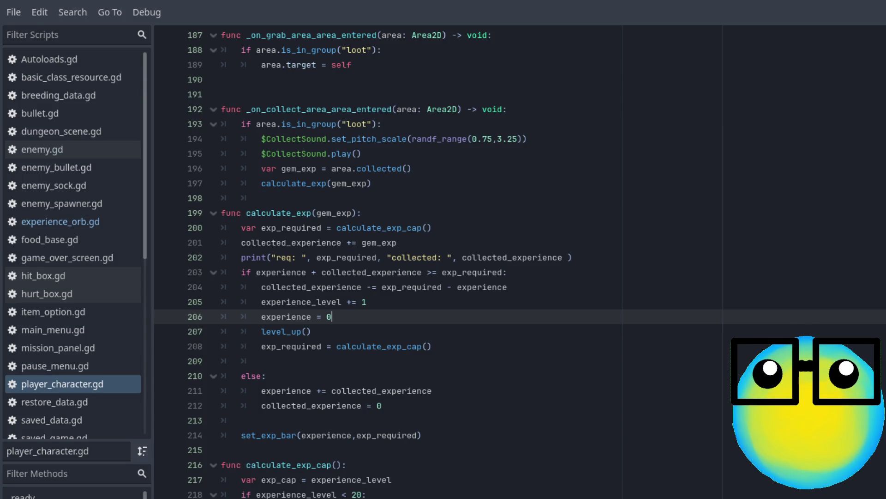
Step: Replace collected_experience on line 201 and exp_required in the print call with experience
double_click(285, 244)
type("e")
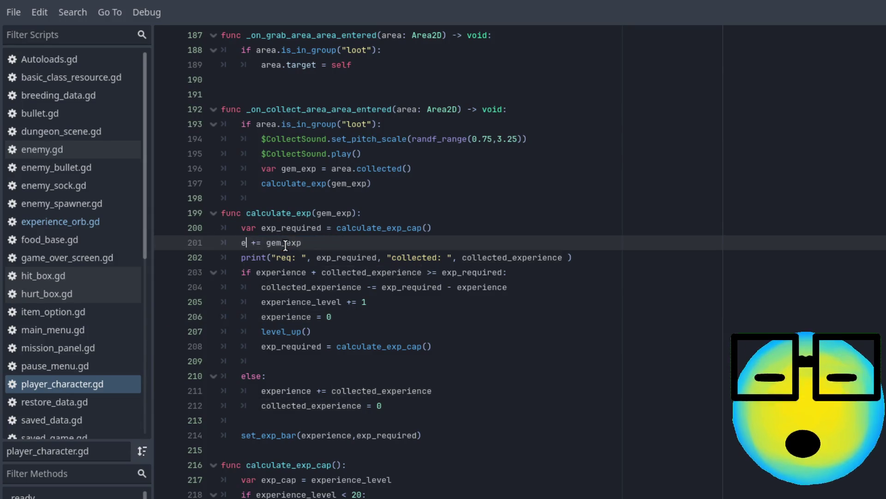
type("xp")
key("Return")
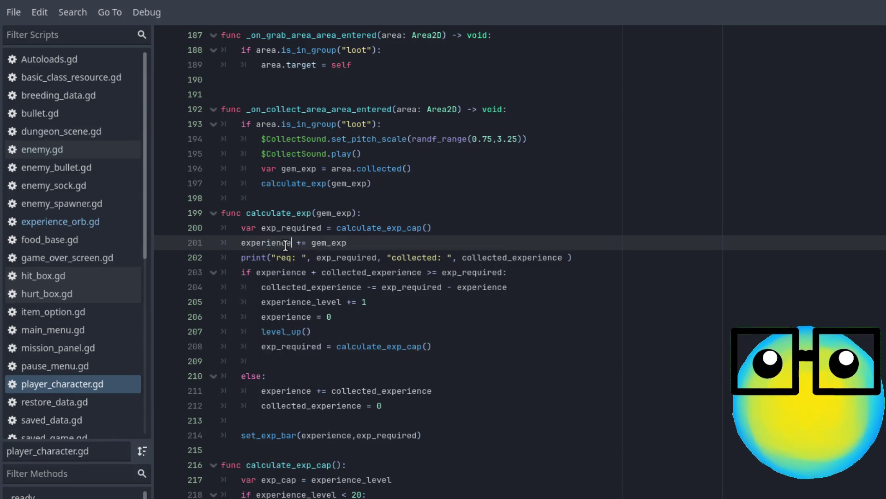
double_click(353, 258)
type("exp")
key("Return")
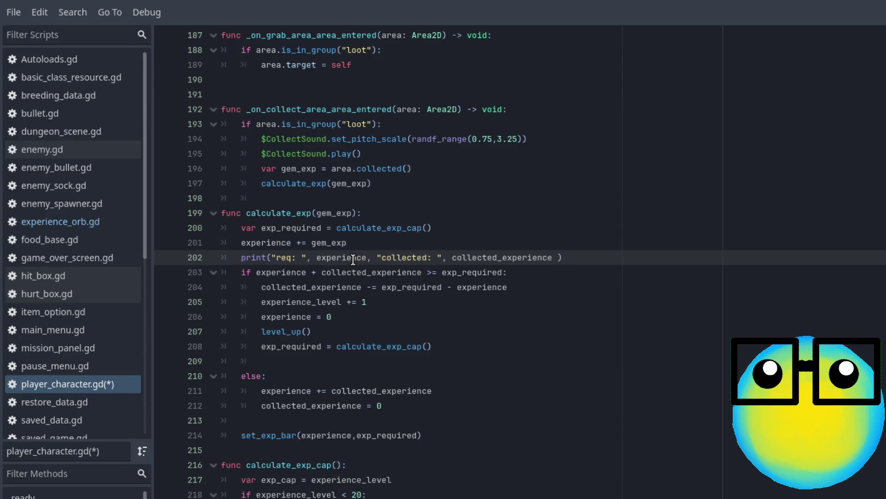
left_click(526, 288)
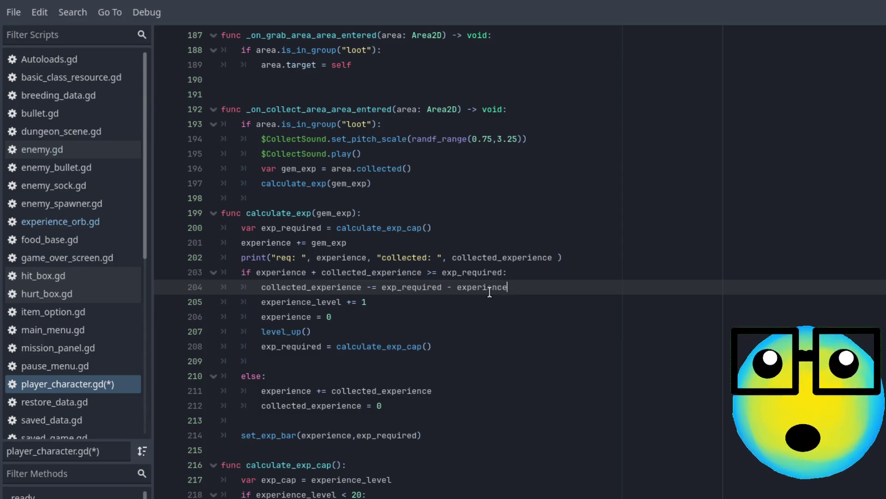
Step: Drop '+ collected_experience', change 'if' to 'while', and comment out lines 210–212
left_click_drag(313, 274, 416, 274)
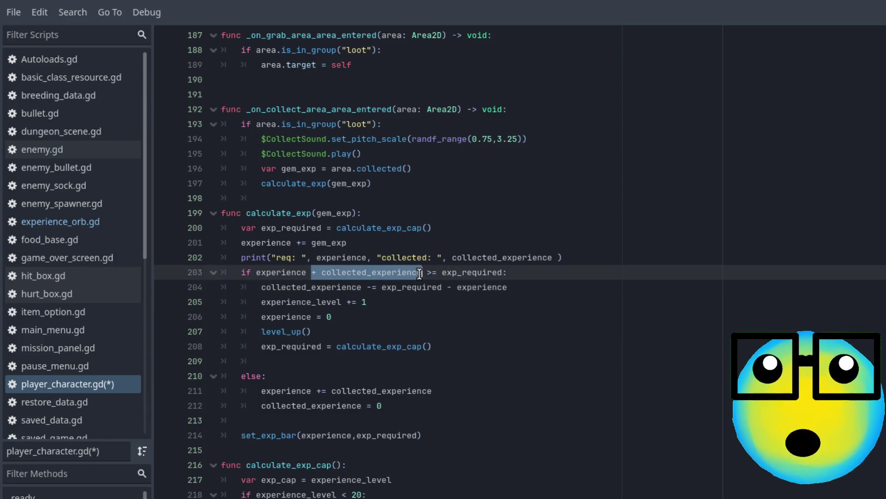
key("BackSpace")
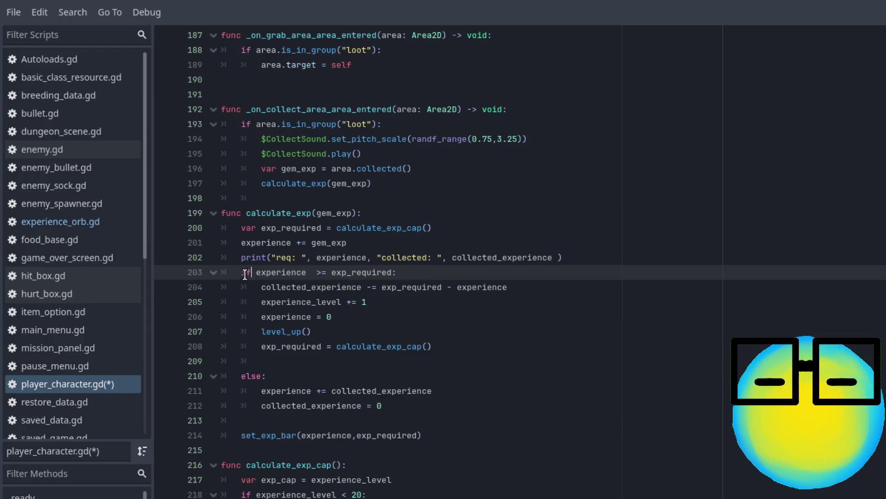
key("BackSpace")
key("BackSpace")
type("whil")
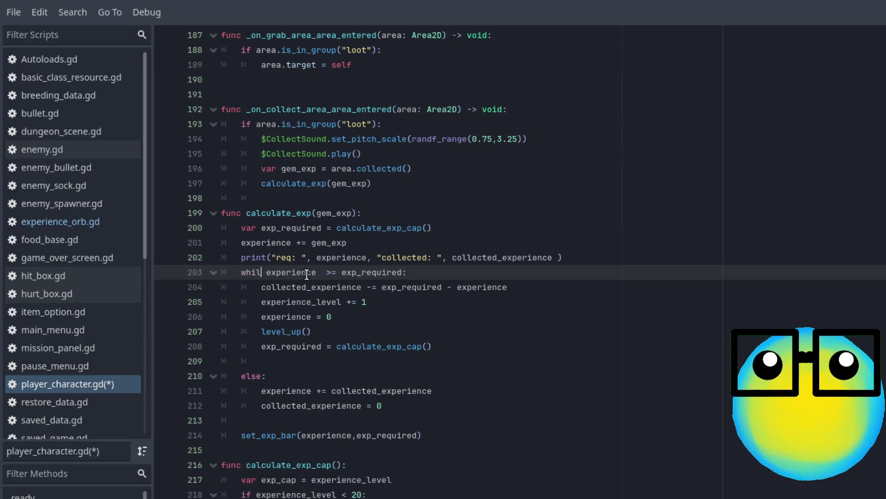
type("e")
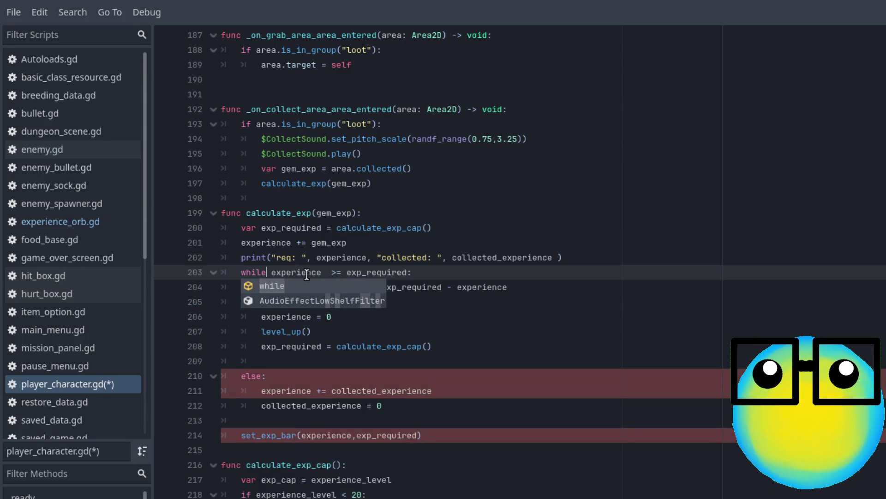
left_click_drag(430, 405, 185, 376)
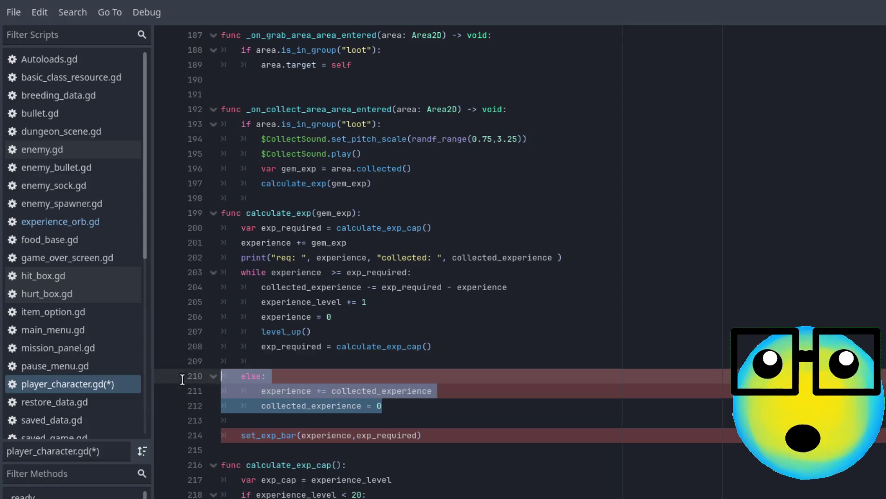
key("ctrl+k")
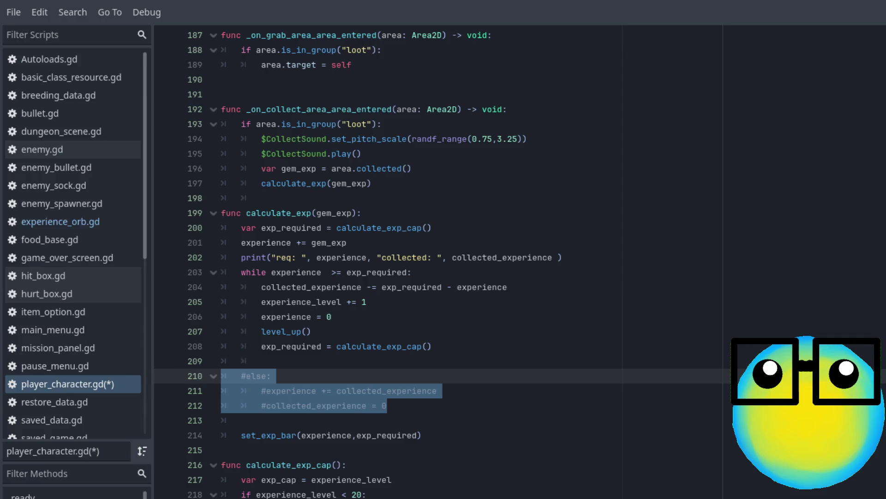
Step: Replace line 204's old calculation with experience and delete the 'experience = 0' reset line
left_click(451, 288)
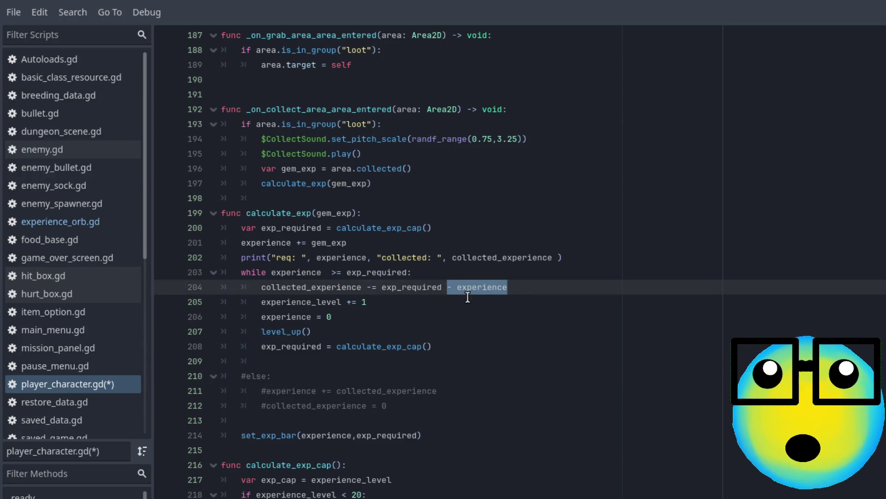
left_click(427, 274)
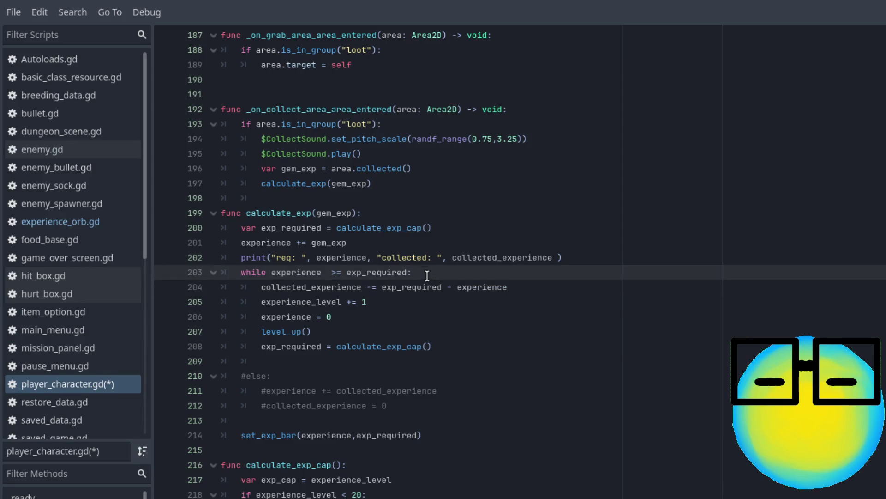
left_click_drag(534, 283, 261, 289)
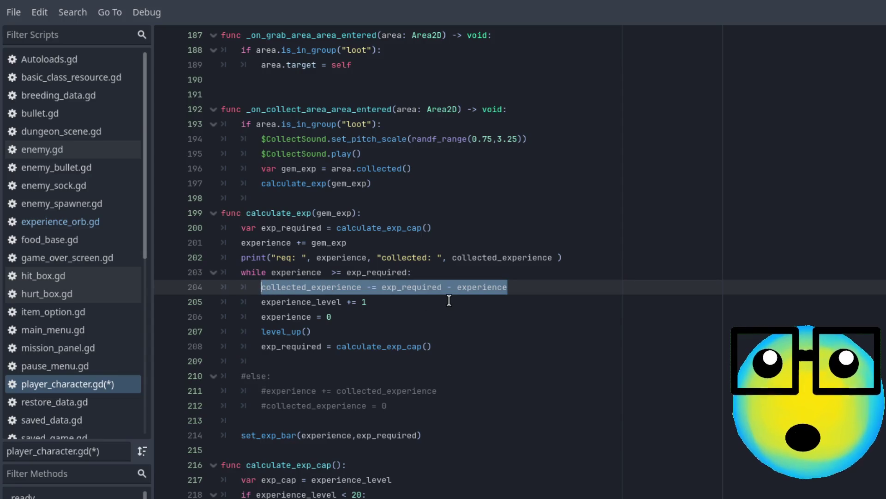
key("BackSpace")
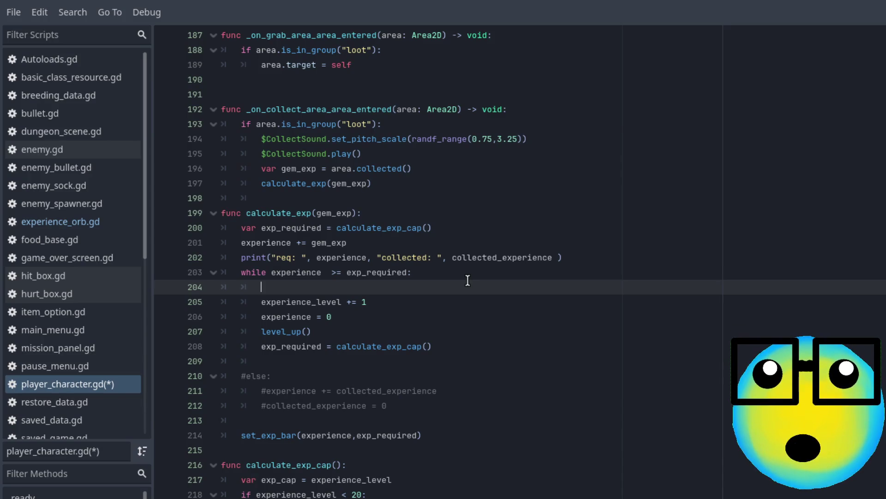
type("ex")
key("Return")
left_click_drag(339, 317, 244, 317)
key("BackSpace")
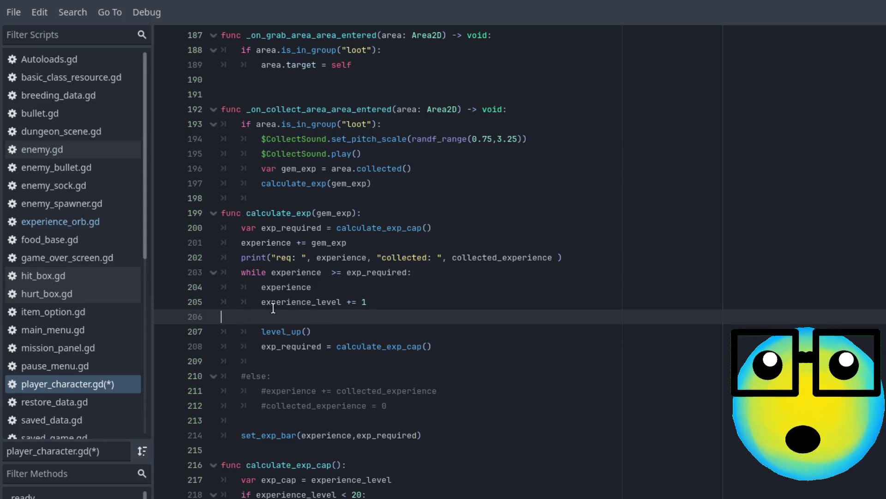
key("BackSpace")
Step: Complete line 204 as 'experience -= exp_required'
left_click(349, 293)
type("-= ")
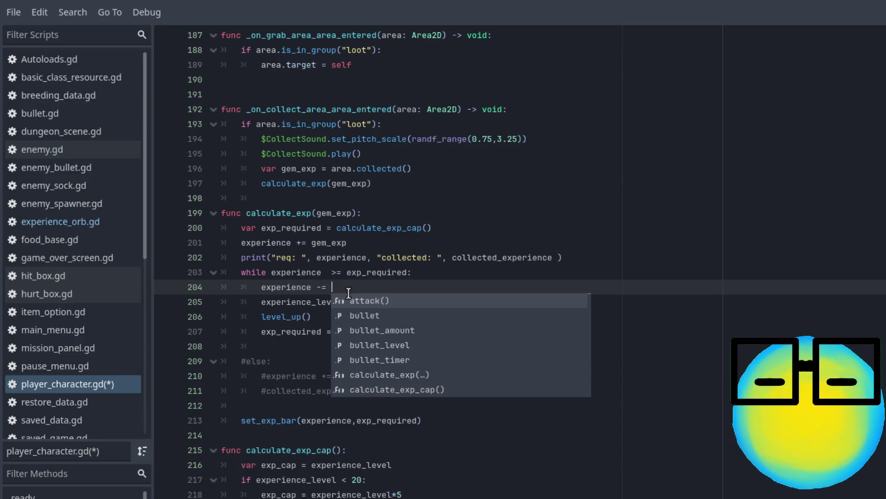
type("ex")
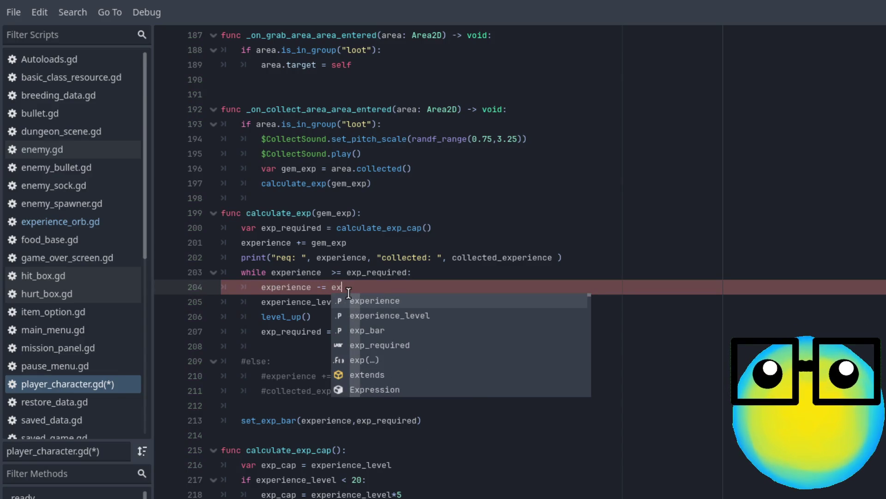
key("Down")
key("Down")
key("Down")
key("Return")
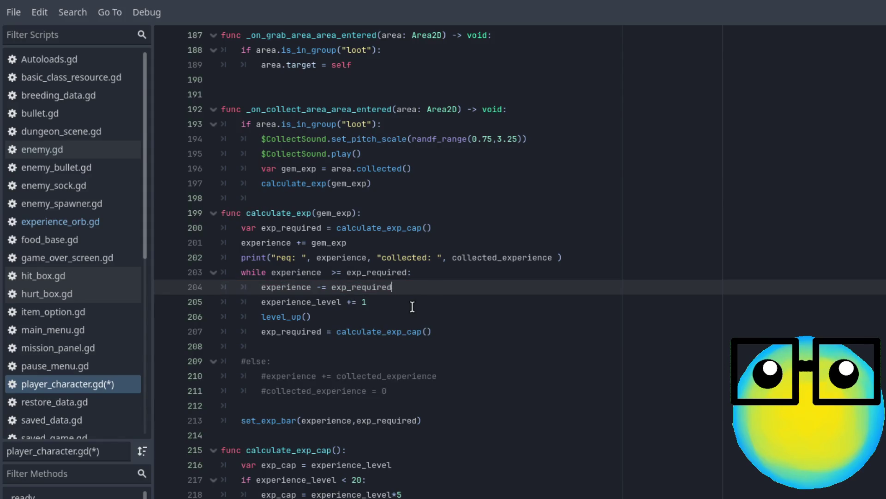
left_click(396, 301)
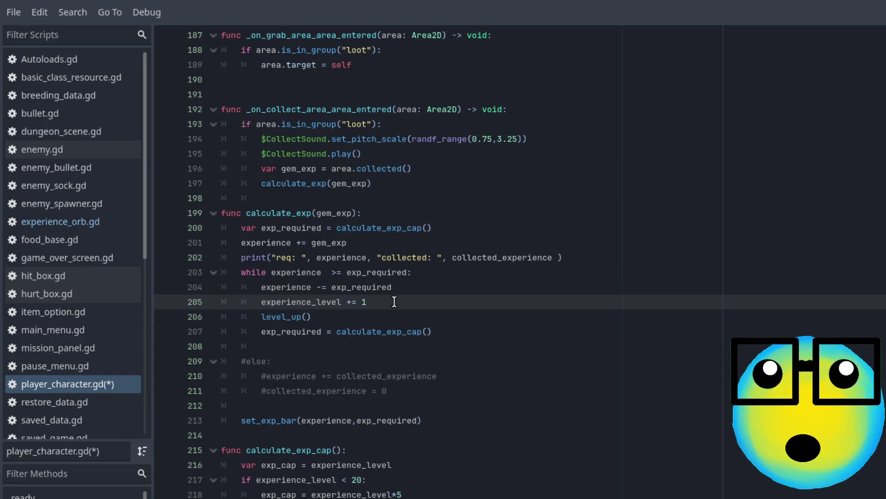
left_click(338, 317)
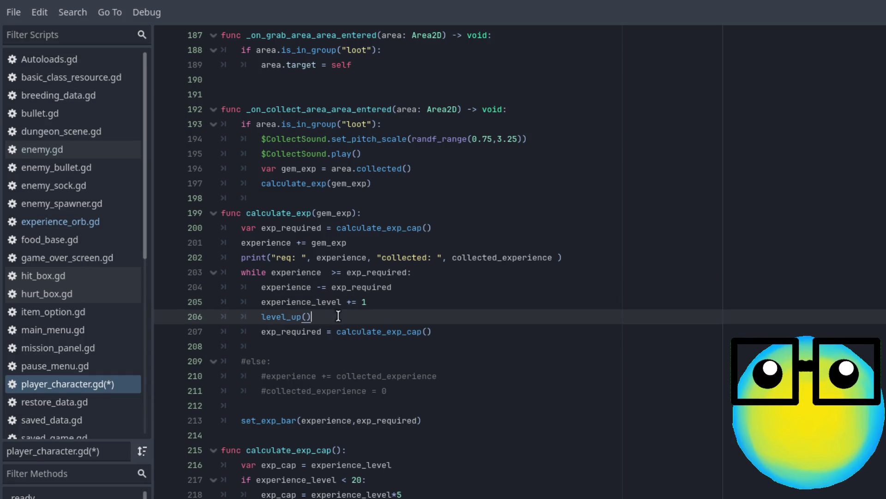
left_click(454, 331)
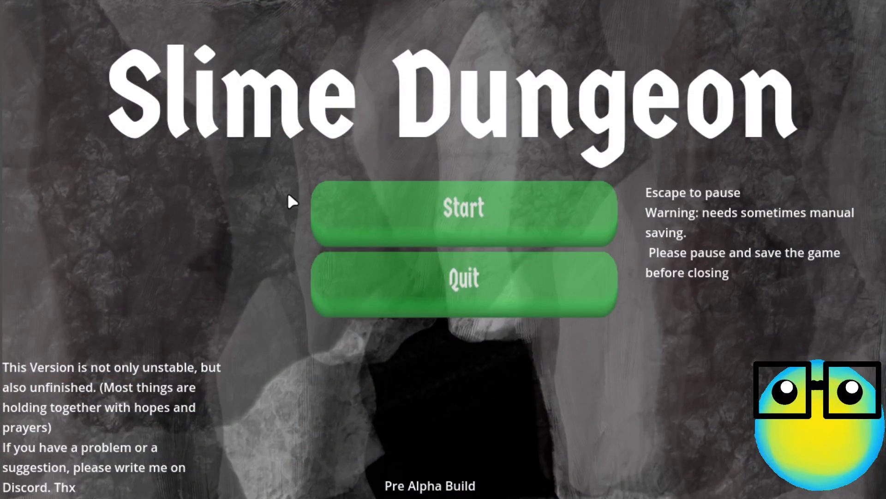
Step: Start the game, restart after Game Over, and send the blue slime on a mission
left_click(429, 216)
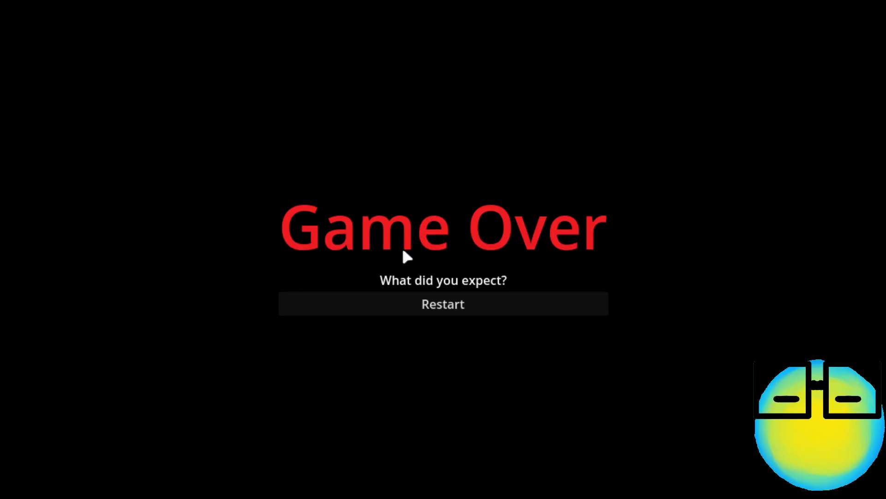
left_click(422, 303)
left_click(435, 222)
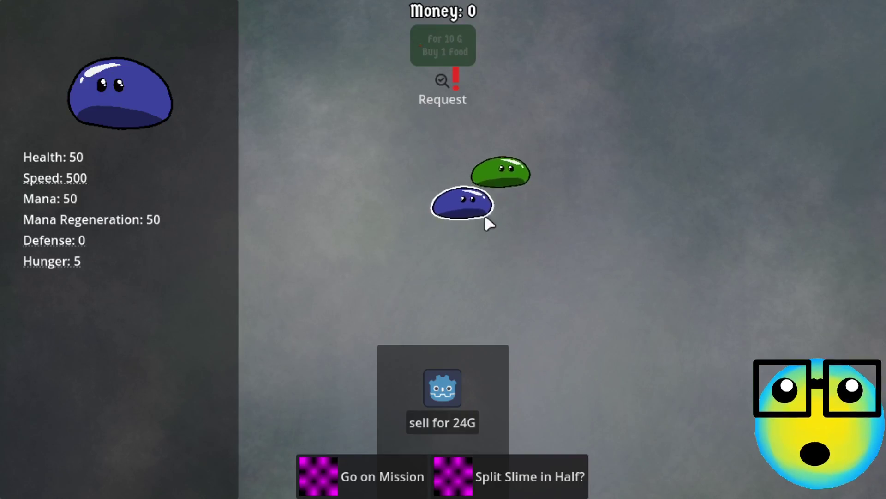
left_click(377, 470)
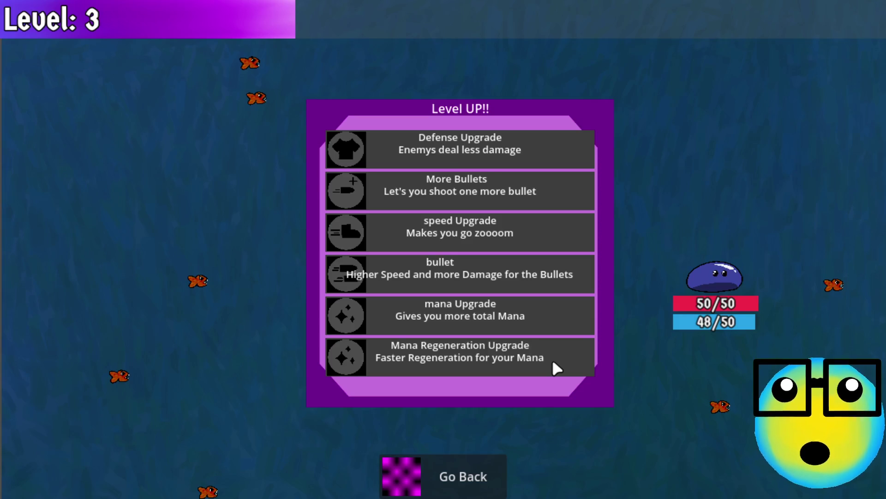
Step: Level up to 11 choosing More Bullets, Defense, Mana, Speed and bullet2, then return to the hub
left_click(508, 181)
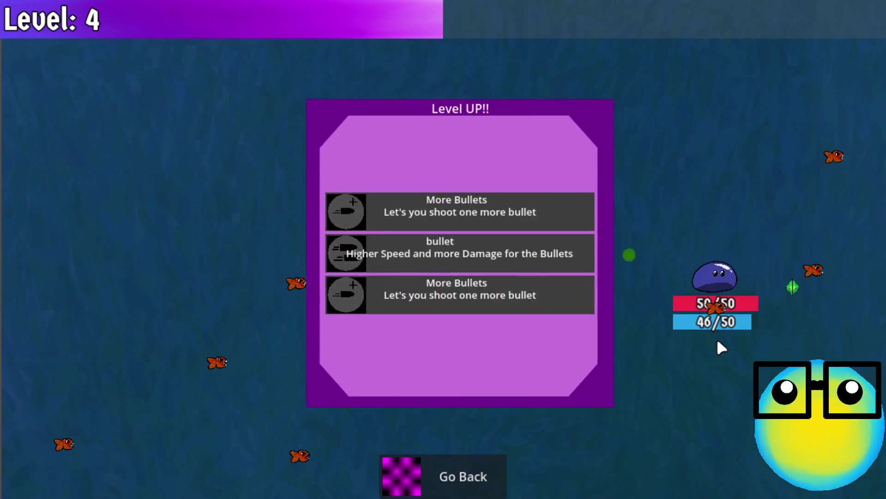
left_click(489, 257)
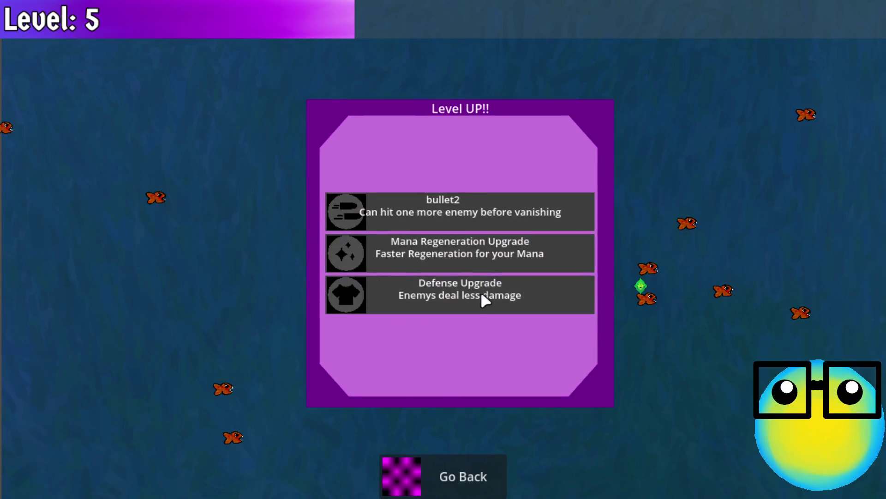
left_click(482, 299)
left_click(512, 218)
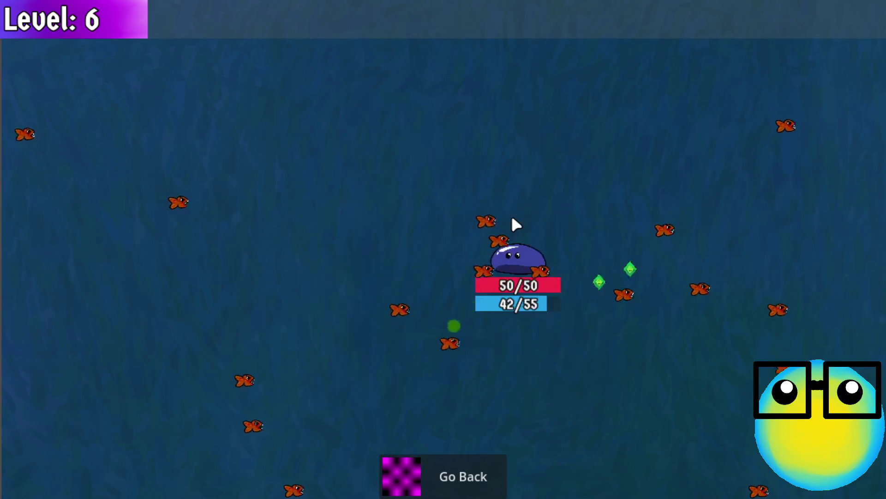
left_click(496, 252)
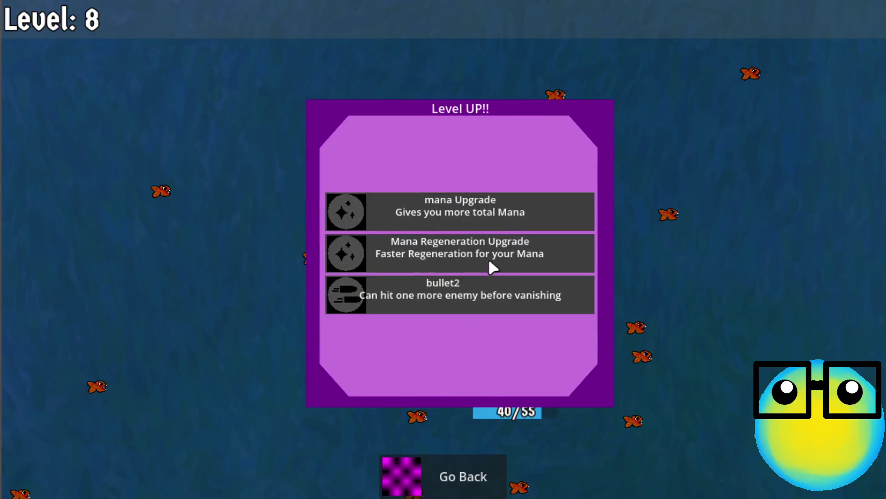
left_click(493, 297)
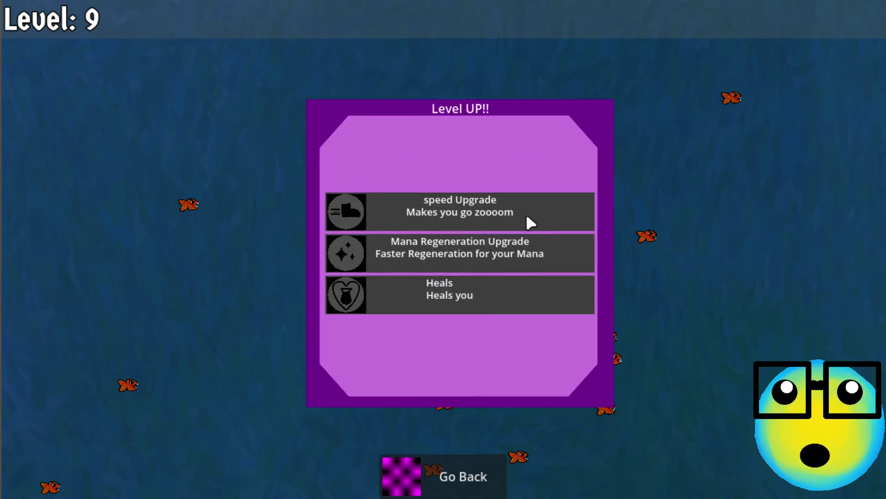
left_click(527, 216)
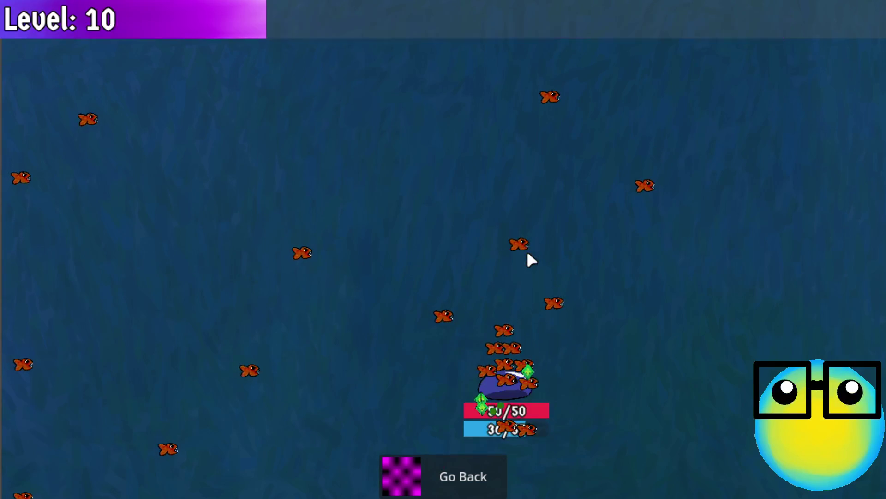
left_click(506, 303)
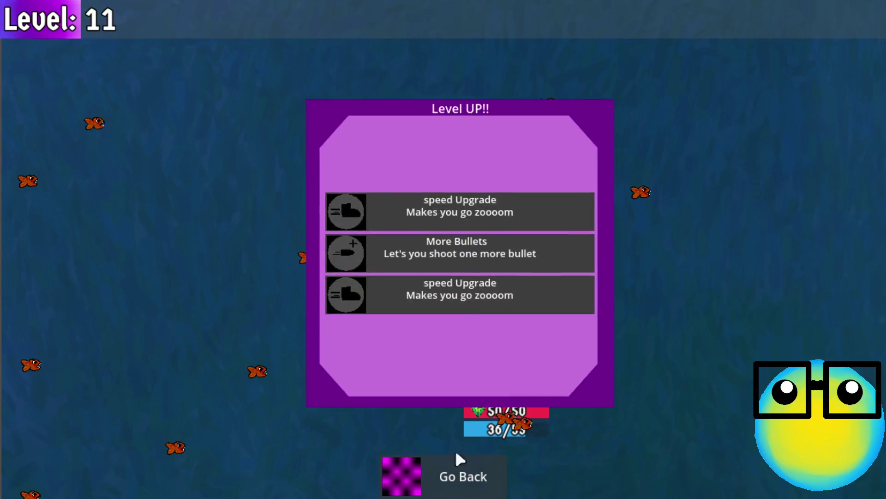
left_click(478, 254)
left_click(468, 458)
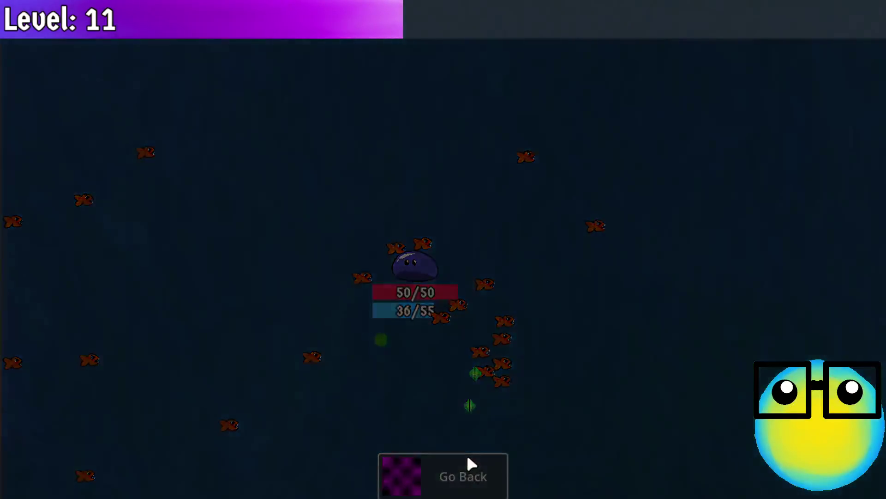
left_click(446, 164)
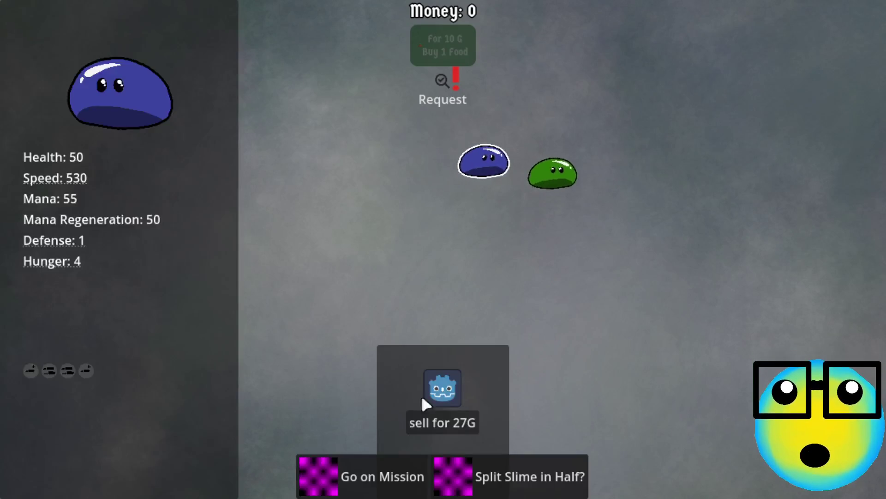
Step: Play another mission to level 5 with More Bullets and mana upgrades, then go back and pause
left_click(382, 464)
key("d")
key("s")
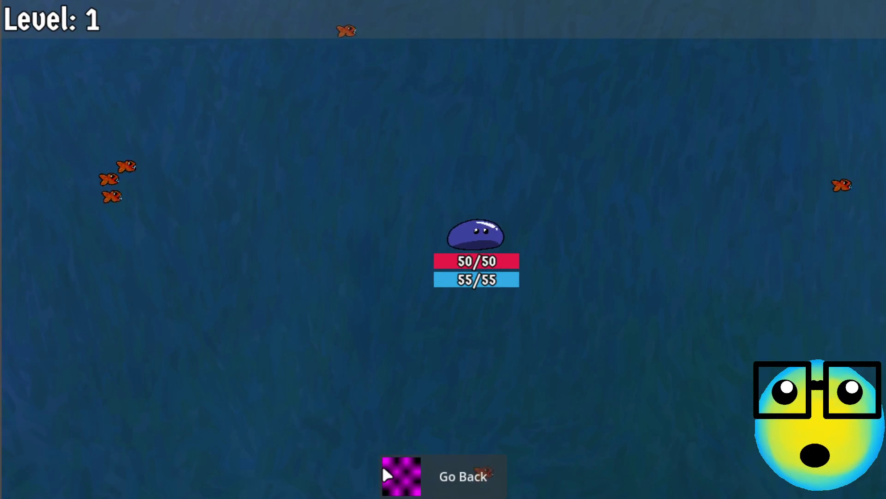
key("s")
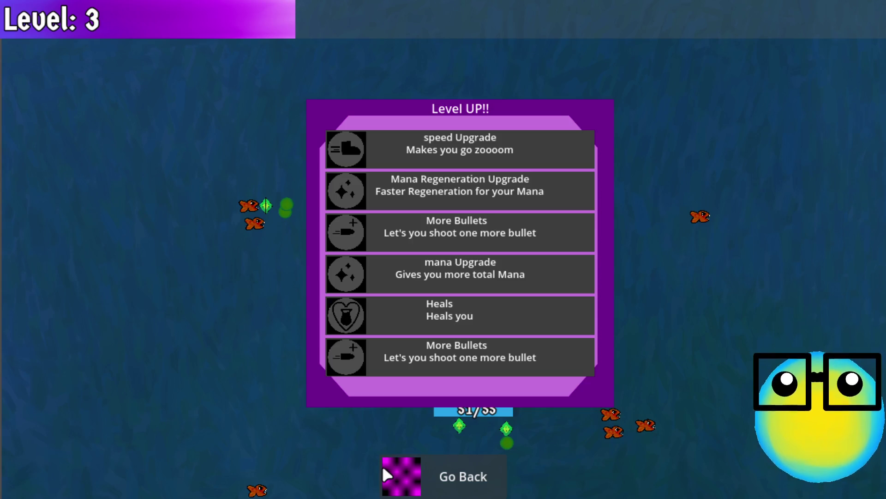
left_click(498, 363)
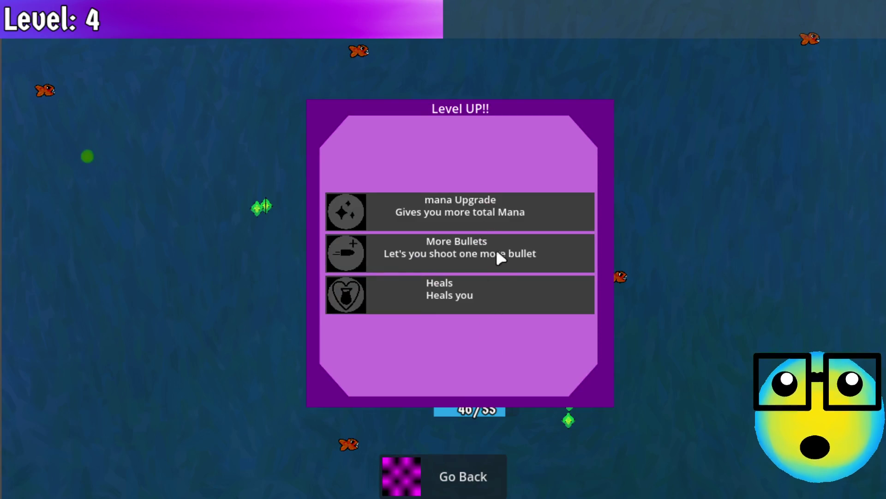
left_click(497, 250)
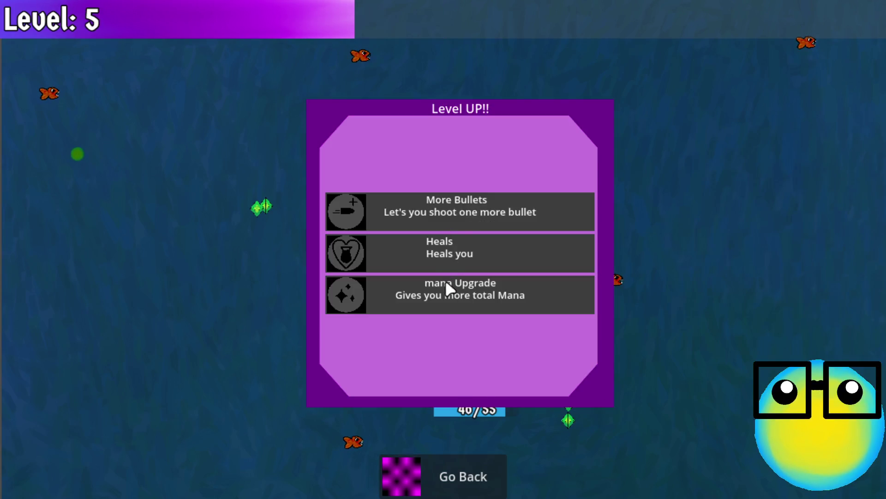
left_click(445, 279)
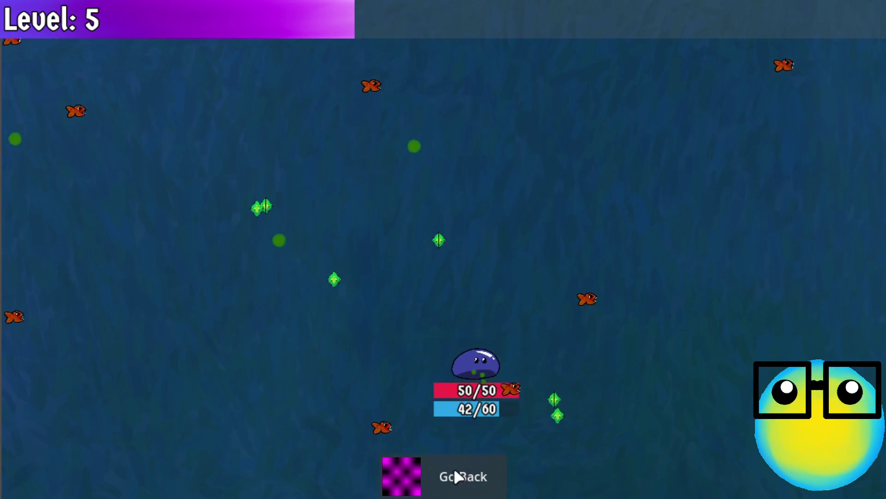
left_click(453, 467)
key("Escape")
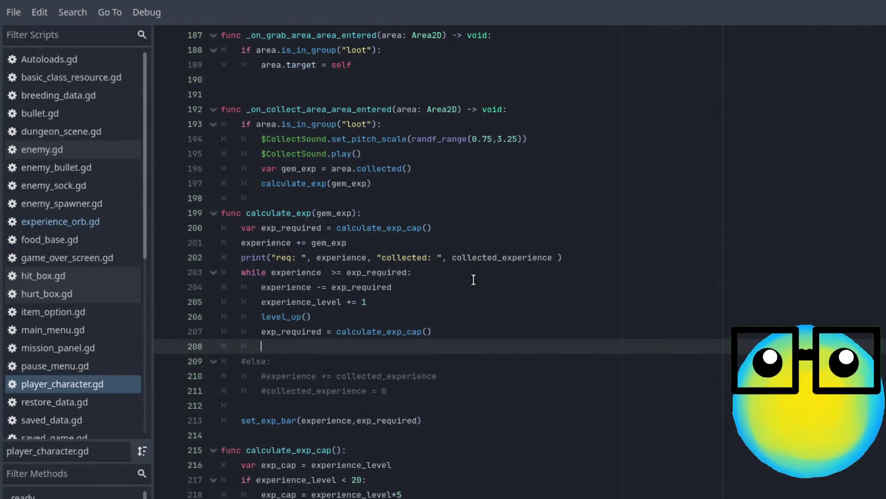
double_click(314, 272)
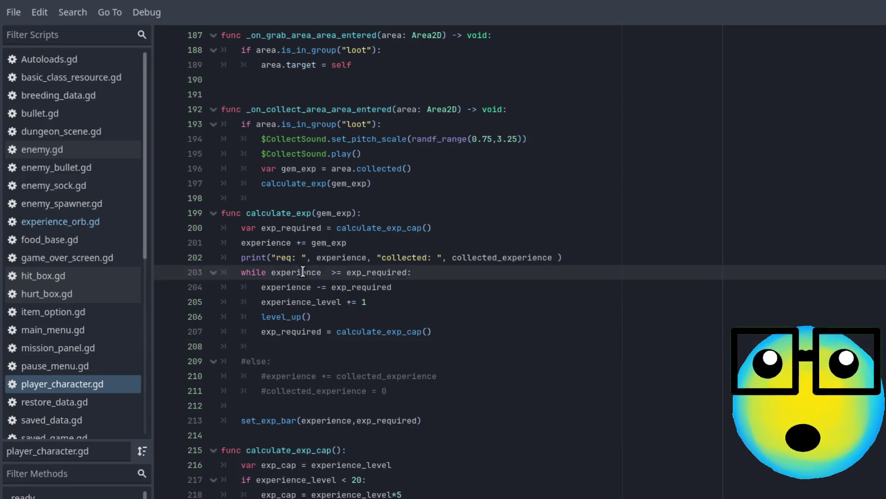
left_click(338, 272)
type("=")
double_click(374, 272)
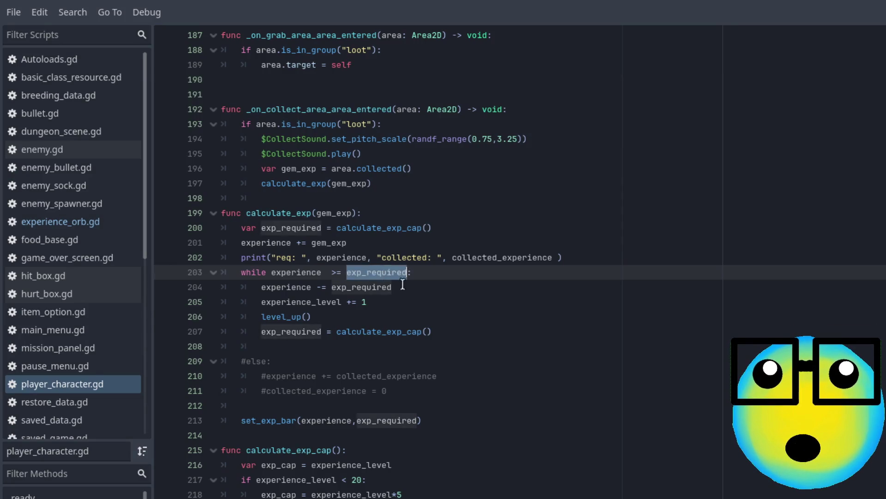
left_click(409, 291)
key("Home")
key("shift+End")
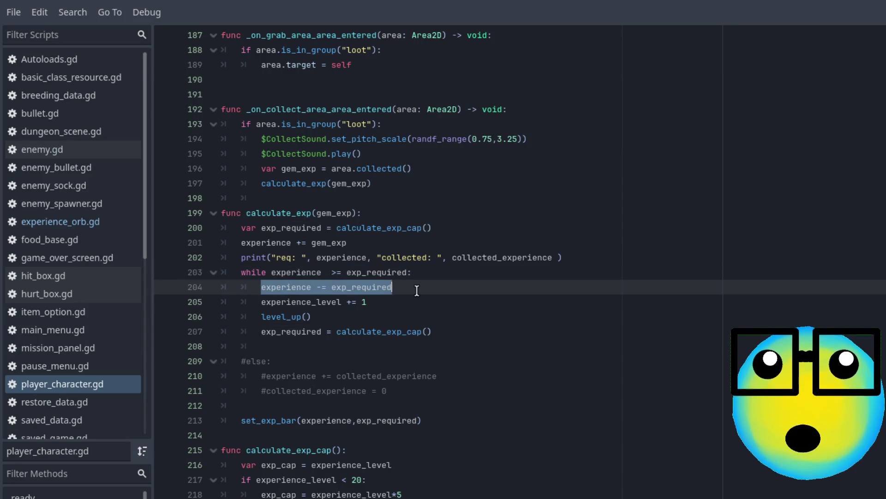
left_click(393, 301)
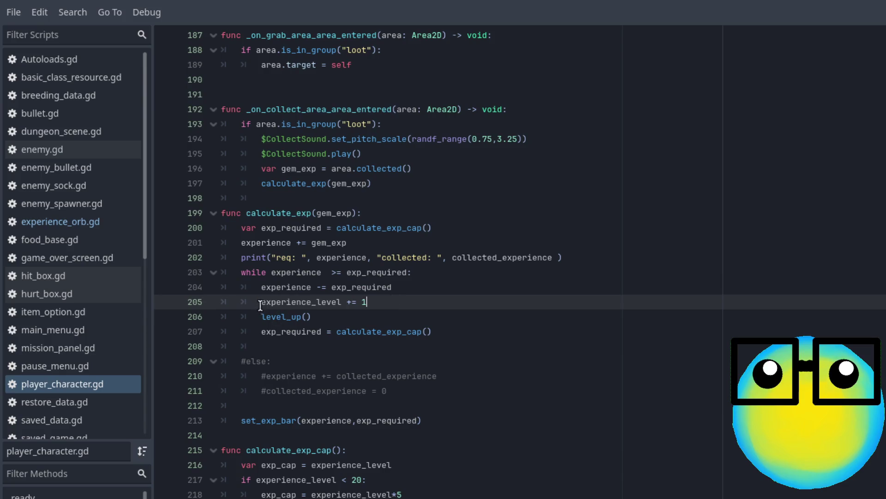
left_click_drag(260, 305, 451, 303)
left_click(451, 303)
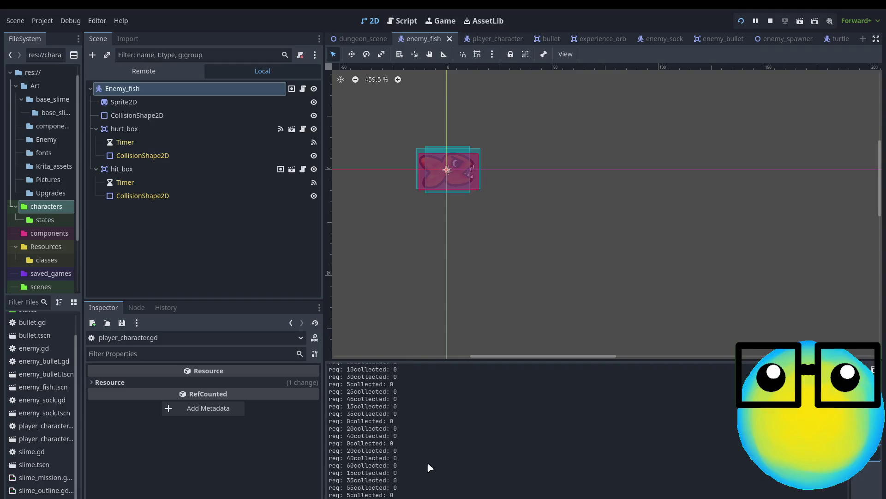
Step: Highlight the 'req: 0' lines printed after Version change in the Output log
mouse_move(403, 495)
left_mouse_down()
mouse_move(365, 484)
mouse_move(326, 430)
left_mouse_up()
left_click(385, 438)
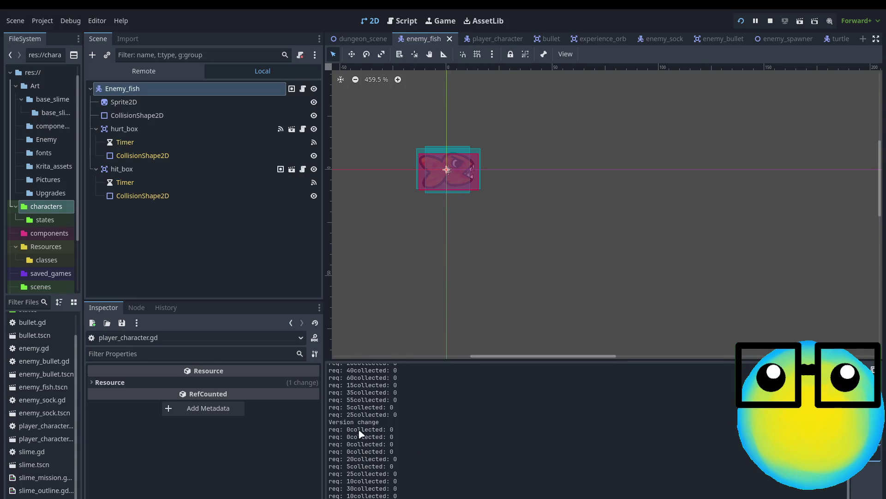
mouse_move(347, 429)
left_mouse_down()
mouse_move(362, 459)
mouse_move(361, 451)
left_mouse_up()
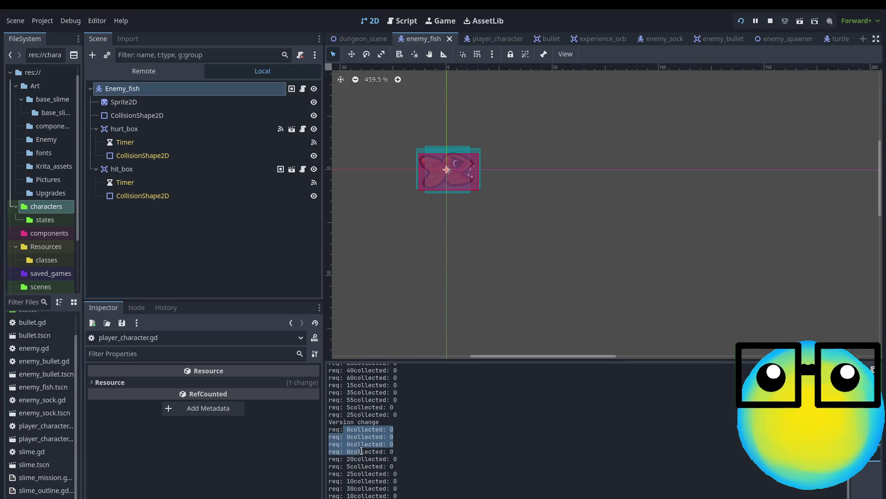
left_click(362, 453)
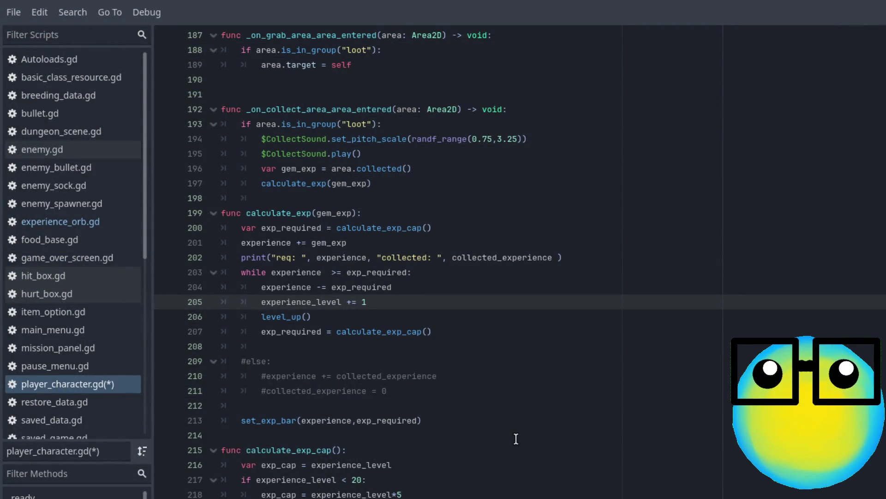
Step: Rewrite line 202 as print("req: ", exp_required , "xp"), saving once along the way
left_click(475, 331)
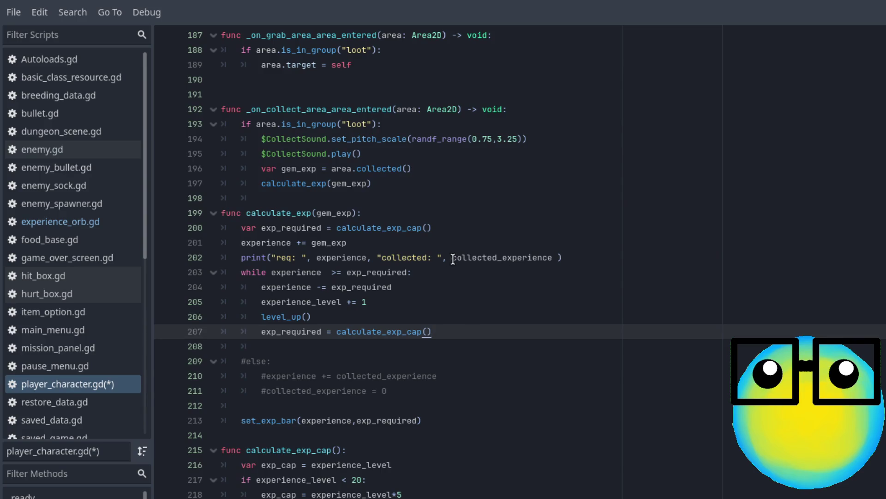
left_click_drag(376, 257, 554, 259)
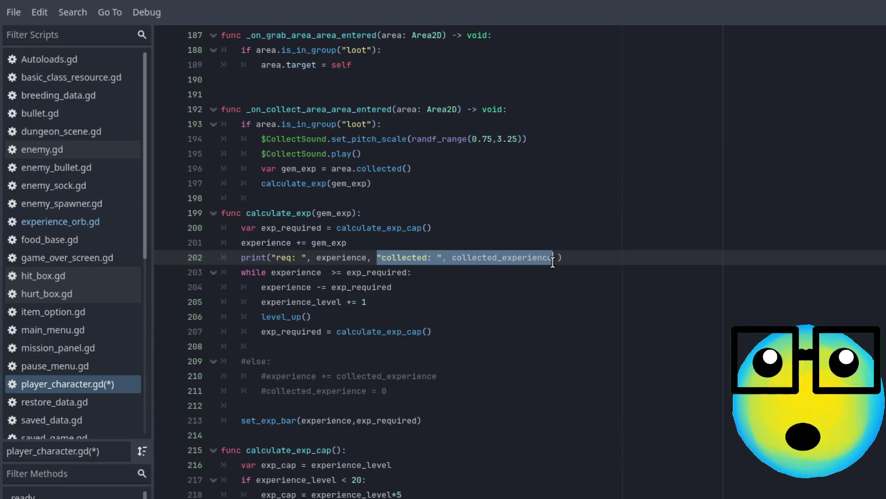
key("BackSpace")
key("BackSpace")
key("BackSpace")
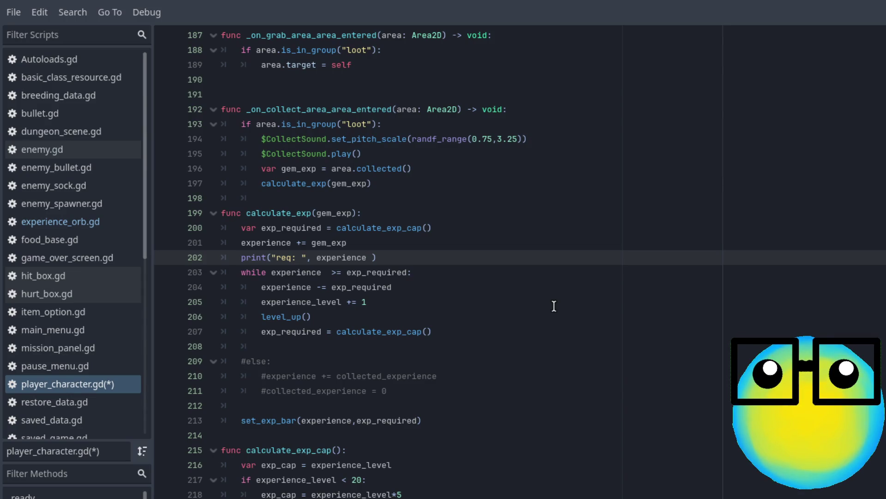
key("BackSpace")
key("BackSpace")
key("BackSpace")
key("BackSpace")
type("p")
key("Down")
key("Down")
key("Down")
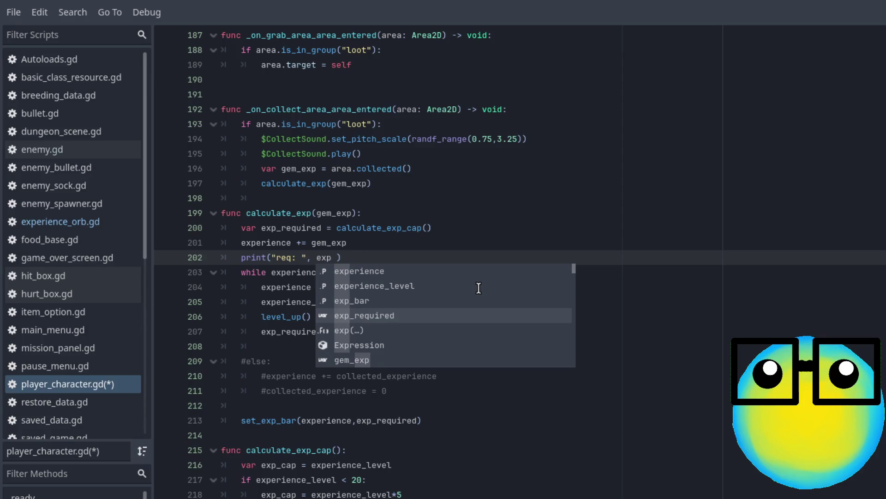
key("Return")
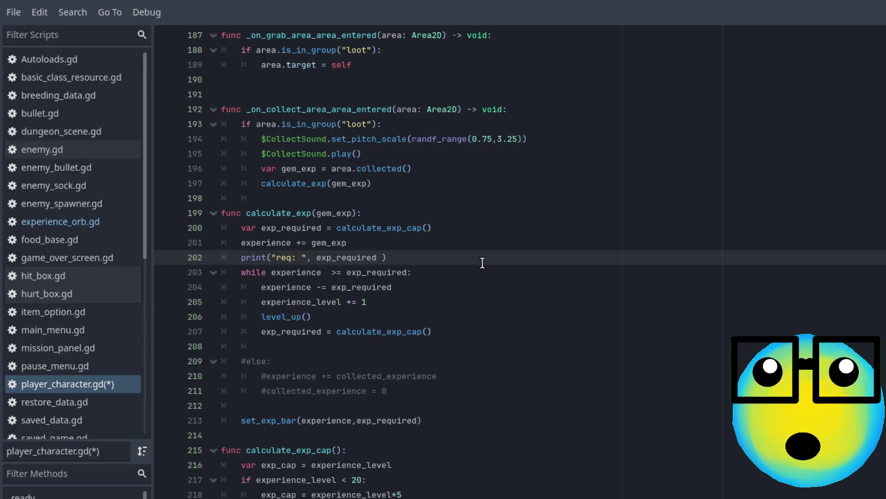
key("ctrl+s")
type(",")
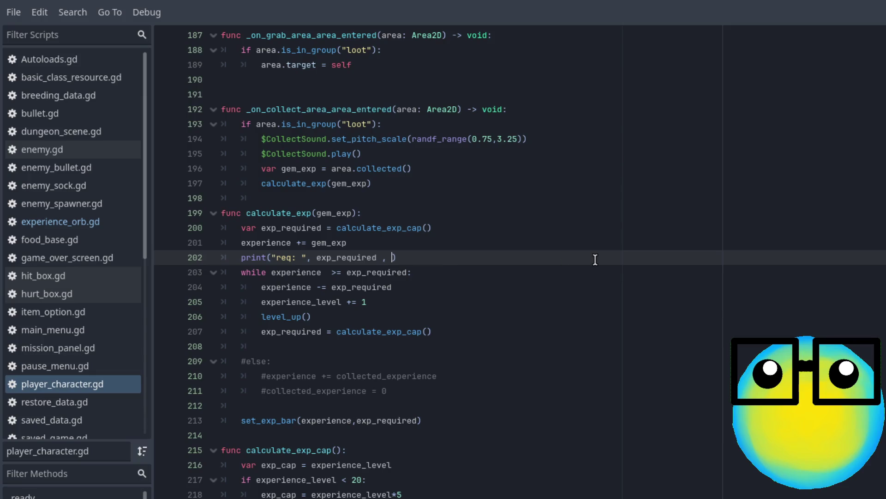
type("\"")
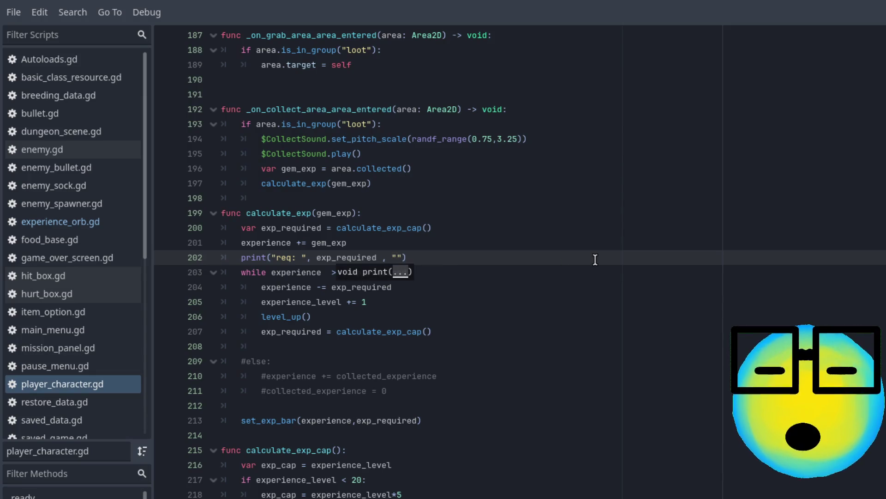
type("x")
key("BackSpace")
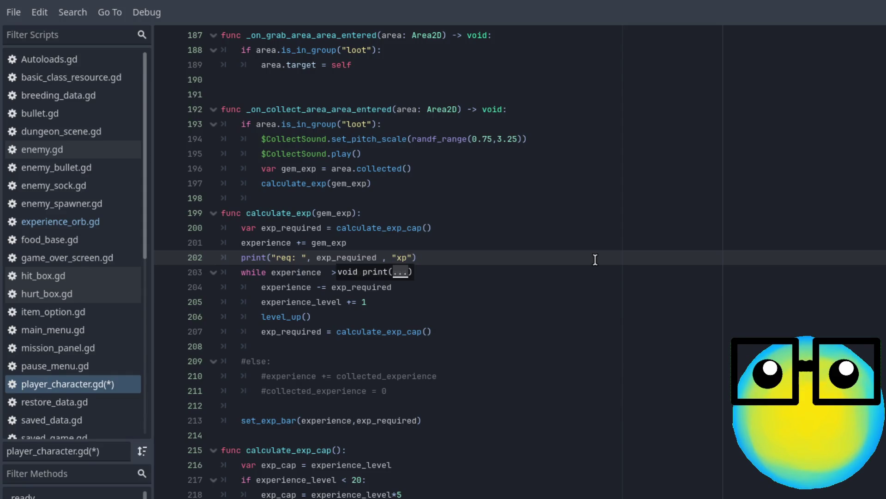